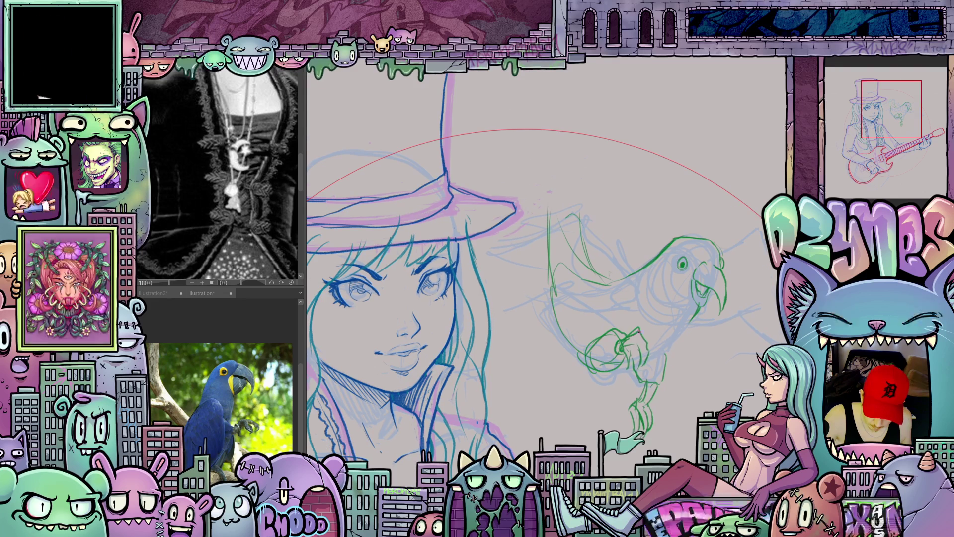
- Add green hatching to the parrot's foot
{"action": "left_click_drag", "start_coordinate": [723, 267], "coordinate": [685, 263]}
{"action": "mouse_move", "coordinate": [672, 465]}
{"action": "left_mouse_down"}
{"action": "mouse_move", "coordinate": [704, 383]}
{"action": "mouse_move", "coordinate": [690, 423]}
{"action": "left_mouse_up"}
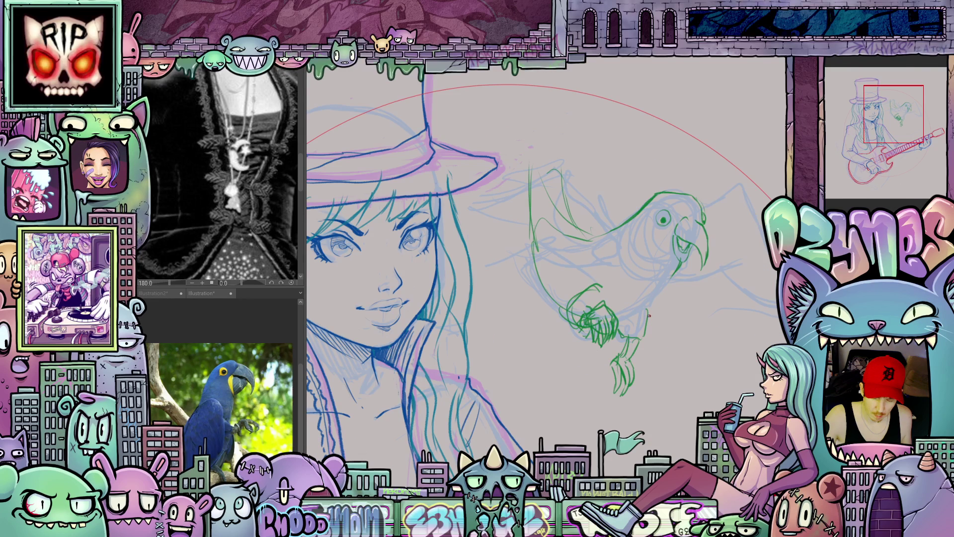
{"action": "left_click_drag", "start_coordinate": [658, 318], "coordinate": [693, 365]}
{"action": "mouse_move", "coordinate": [667, 294]}
{"action": "left_mouse_down"}
{"action": "mouse_move", "coordinate": [699, 316]}
{"action": "mouse_move", "coordinate": [709, 298]}
{"action": "mouse_move", "coordinate": [685, 431]}
{"action": "left_mouse_up"}
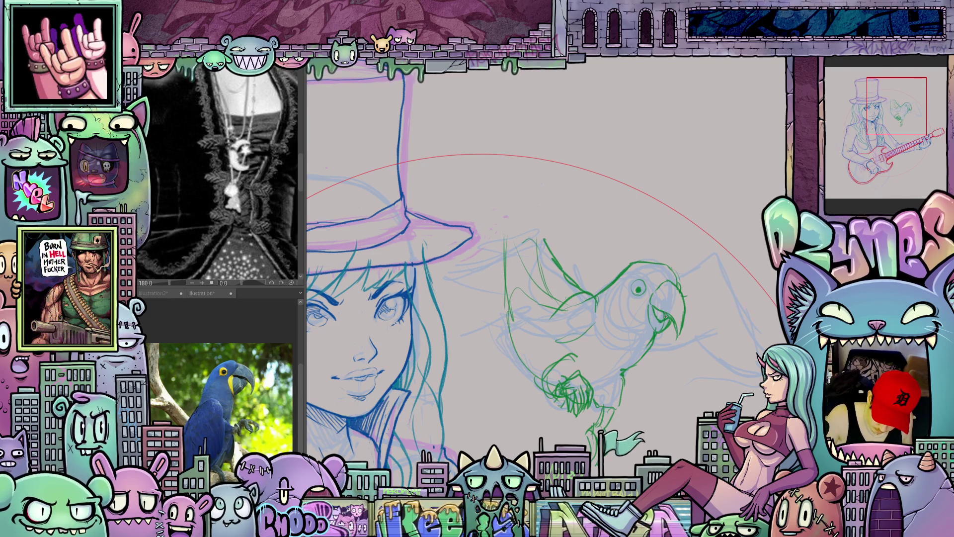
{"action": "mouse_move", "coordinate": [701, 365]}
{"action": "left_mouse_down"}
{"action": "mouse_move", "coordinate": [744, 309]}
{"action": "mouse_move", "coordinate": [712, 352]}
{"action": "left_mouse_up"}
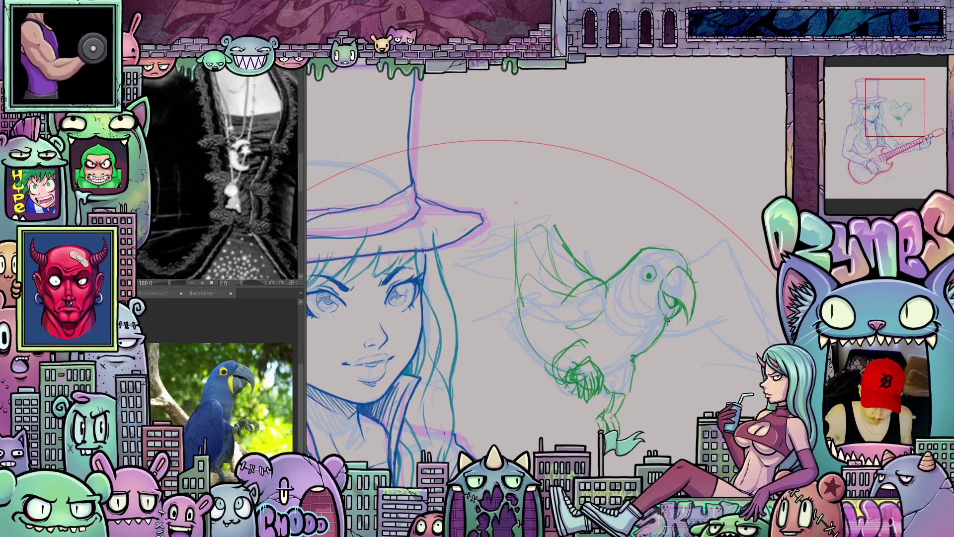
- Erase the stray green line on the parrot's back
{"action": "left_click_drag", "start_coordinate": [617, 321], "coordinate": [626, 315]}
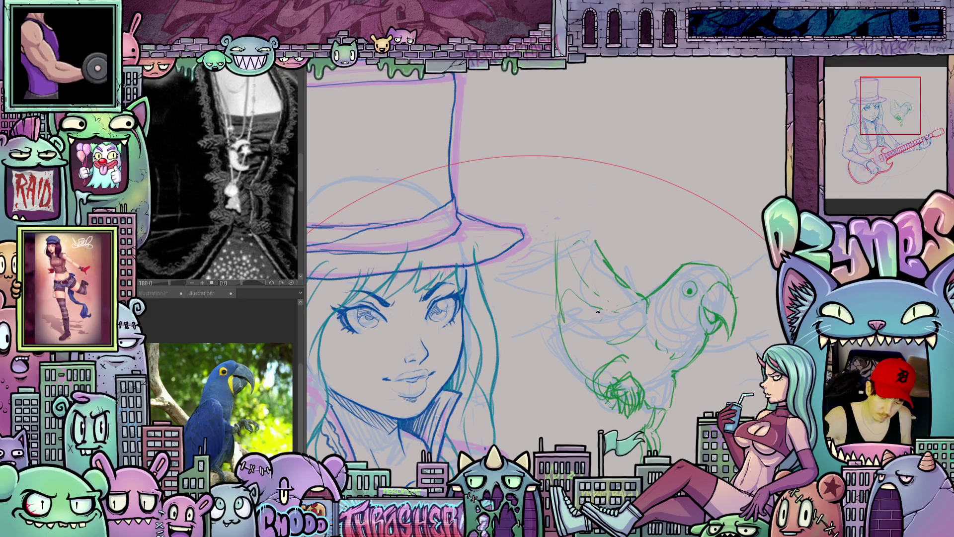
{"action": "mouse_move", "coordinate": [568, 253]}
{"action": "left_mouse_down"}
{"action": "mouse_move", "coordinate": [559, 301]}
{"action": "mouse_move", "coordinate": [567, 308]}
{"action": "mouse_move", "coordinate": [570, 294]}
{"action": "mouse_move", "coordinate": [530, 248]}
{"action": "mouse_move", "coordinate": [531, 156]}
{"action": "left_mouse_up"}
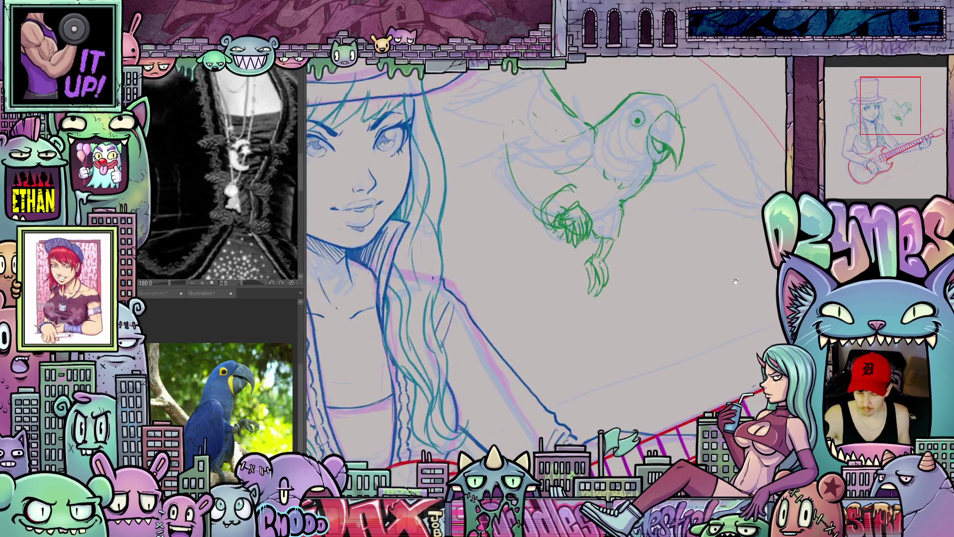
{"action": "mouse_move", "coordinate": [665, 394]}
{"action": "left_mouse_down"}
{"action": "mouse_move", "coordinate": [602, 342]}
{"action": "mouse_move", "coordinate": [614, 344]}
{"action": "left_mouse_up"}
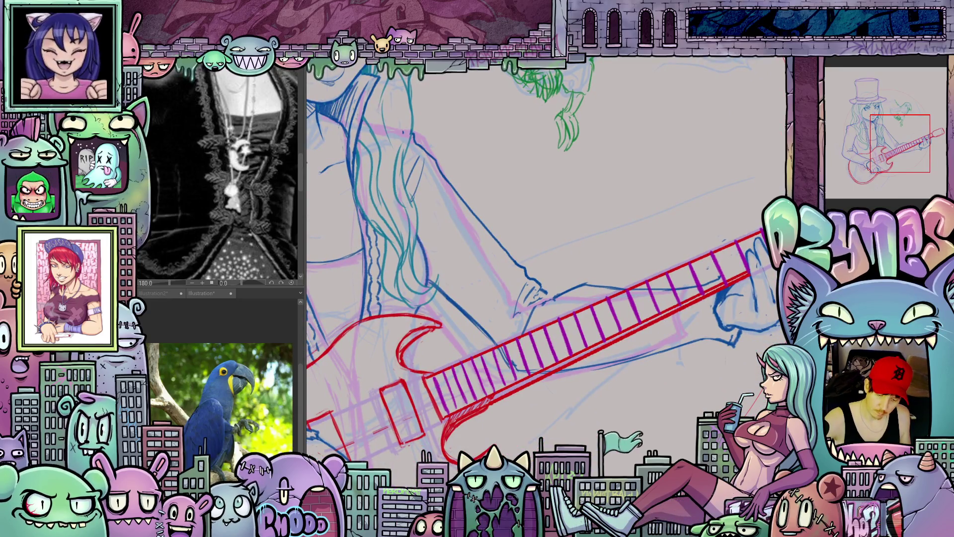
- Draw a long green tendril rising from behind the guitar neck, curling at its tip
{"action": "mouse_move", "coordinate": [570, 442]}
{"action": "left_mouse_down"}
{"action": "mouse_move", "coordinate": [658, 296]}
{"action": "mouse_move", "coordinate": [682, 190]}
{"action": "left_mouse_up"}
{"action": "mouse_move", "coordinate": [631, 134]}
{"action": "left_mouse_down"}
{"action": "mouse_move", "coordinate": [610, 152]}
{"action": "mouse_move", "coordinate": [615, 179]}
{"action": "mouse_move", "coordinate": [627, 187]}
{"action": "mouse_move", "coordinate": [612, 193]}
{"action": "mouse_move", "coordinate": [592, 156]}
{"action": "mouse_move", "coordinate": [634, 97]}
{"action": "mouse_move", "coordinate": [663, 108]}
{"action": "mouse_move", "coordinate": [721, 179]}
{"action": "mouse_move", "coordinate": [731, 248]}
{"action": "mouse_move", "coordinate": [673, 435]}
{"action": "left_mouse_up"}
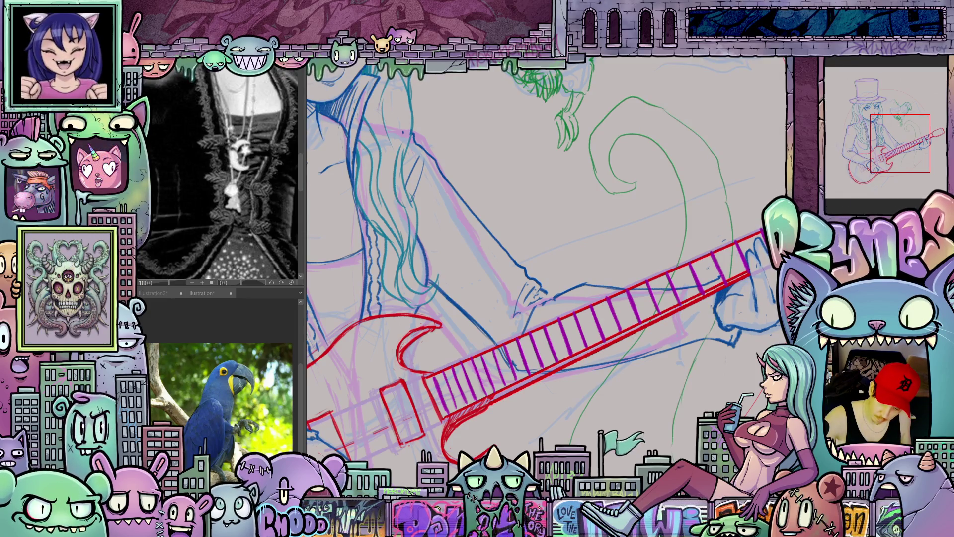
{"action": "scroll", "coordinate": [544, 258], "scroll_direction": "up", "scroll_amount": 5}
{"action": "scroll", "coordinate": [544, 268], "scroll_direction": "left", "scroll_amount": 5}
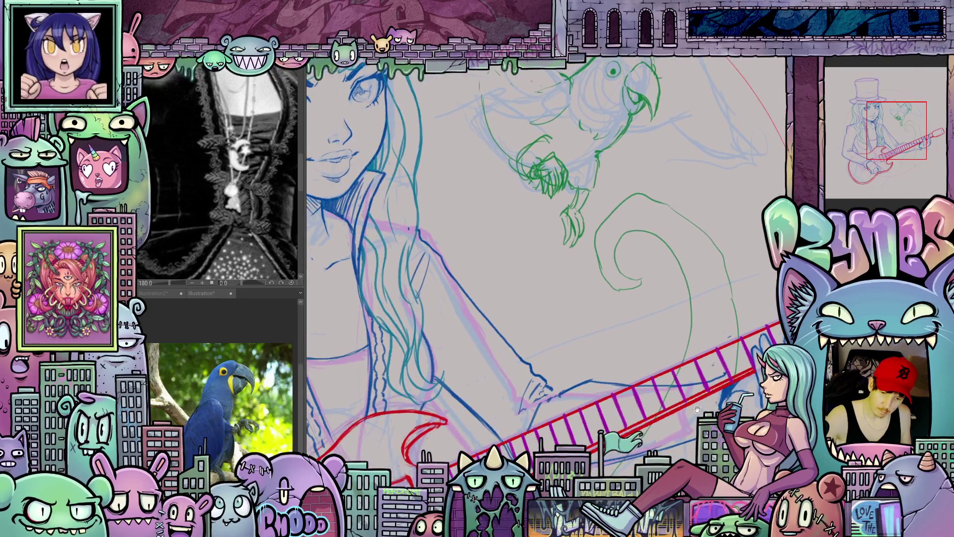
- Add two more green tendril strokes rising from the guitar neck toward the parrot
{"action": "left_click_drag", "start_coordinate": [607, 432], "coordinate": [588, 366]}
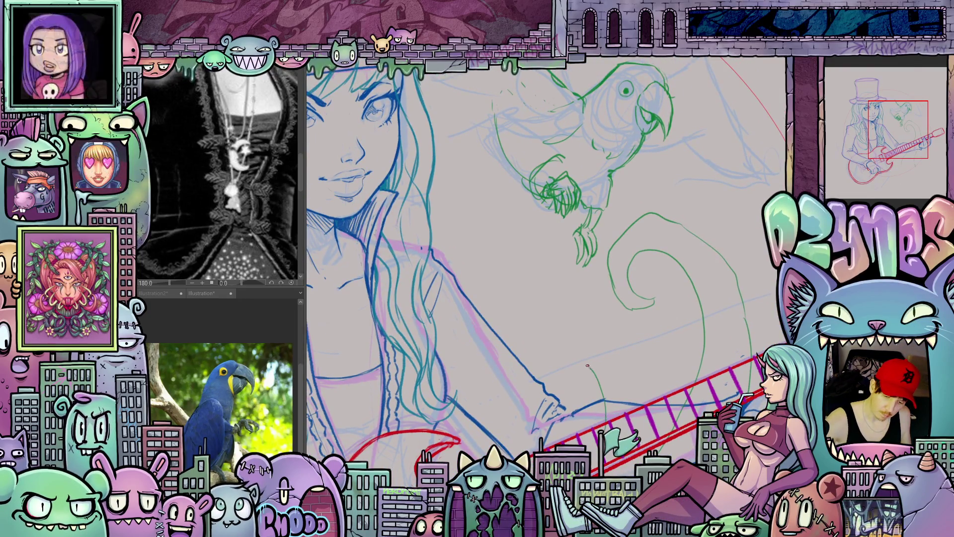
{"action": "mouse_move", "coordinate": [513, 300]}
{"action": "left_mouse_down"}
{"action": "mouse_move", "coordinate": [493, 197]}
{"action": "mouse_move", "coordinate": [512, 254]}
{"action": "left_mouse_up"}
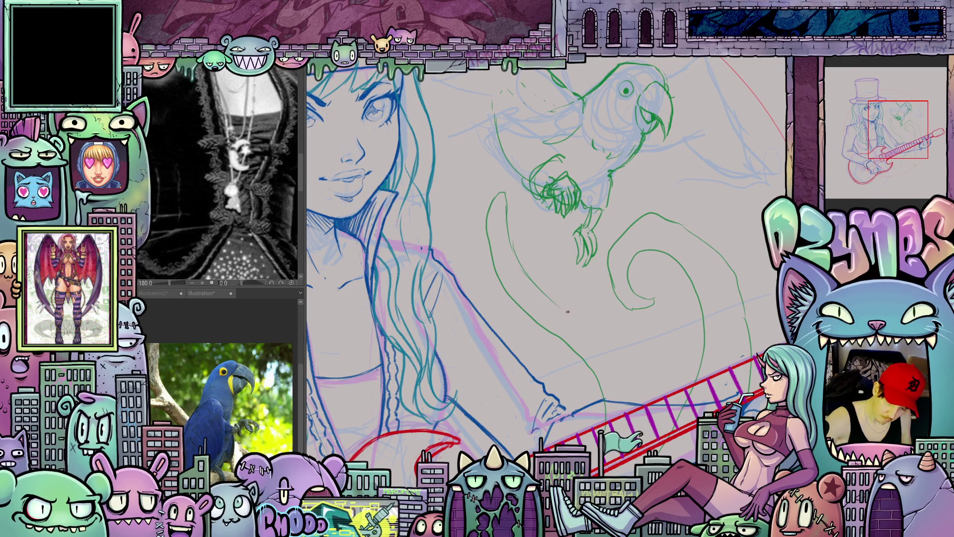
{"action": "mouse_move", "coordinate": [609, 336]}
{"action": "left_mouse_down"}
{"action": "mouse_move", "coordinate": [742, 384]}
{"action": "mouse_move", "coordinate": [676, 454]}
{"action": "mouse_move", "coordinate": [720, 422]}
{"action": "mouse_move", "coordinate": [698, 381]}
{"action": "mouse_move", "coordinate": [688, 393]}
{"action": "left_mouse_up"}
{"action": "scroll", "coordinate": [675, 447], "scroll_direction": "down", "scroll_amount": 3}
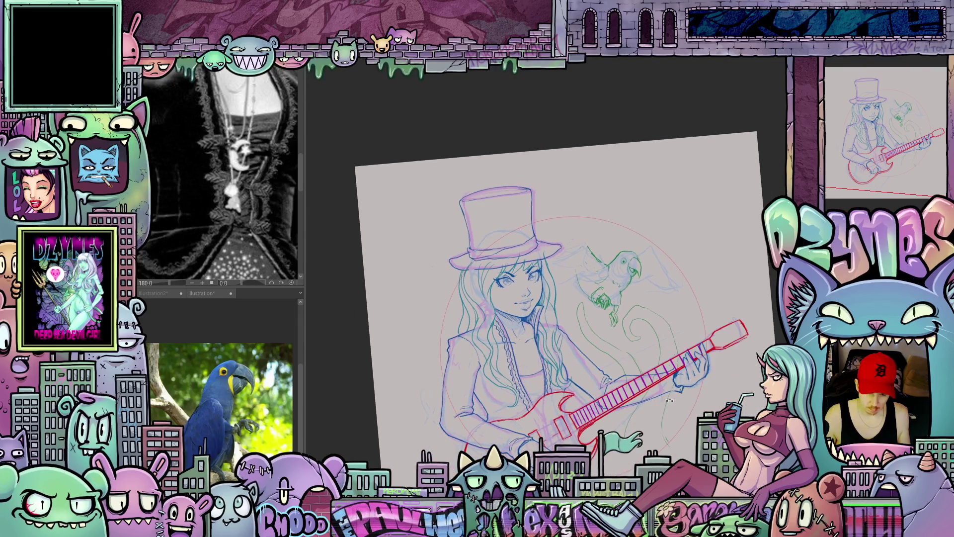
{"action": "scroll", "coordinate": [695, 383], "scroll_direction": "up", "scroll_amount": 5}
{"action": "scroll", "coordinate": [668, 435], "scroll_direction": "down", "scroll_amount": 2}
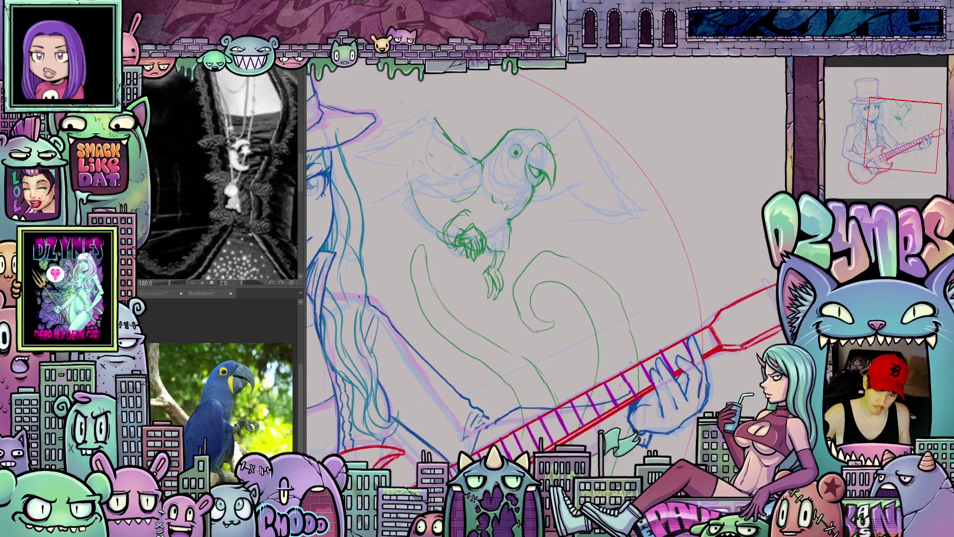
{"action": "left_click_drag", "start_coordinate": [686, 418], "coordinate": [668, 435]}
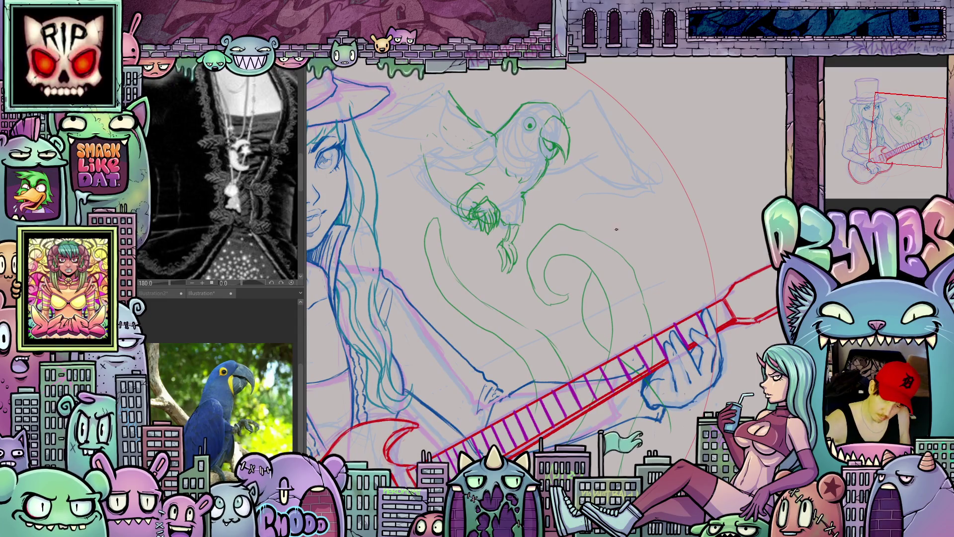
{"action": "left_click_drag", "start_coordinate": [617, 222], "coordinate": [606, 167]}
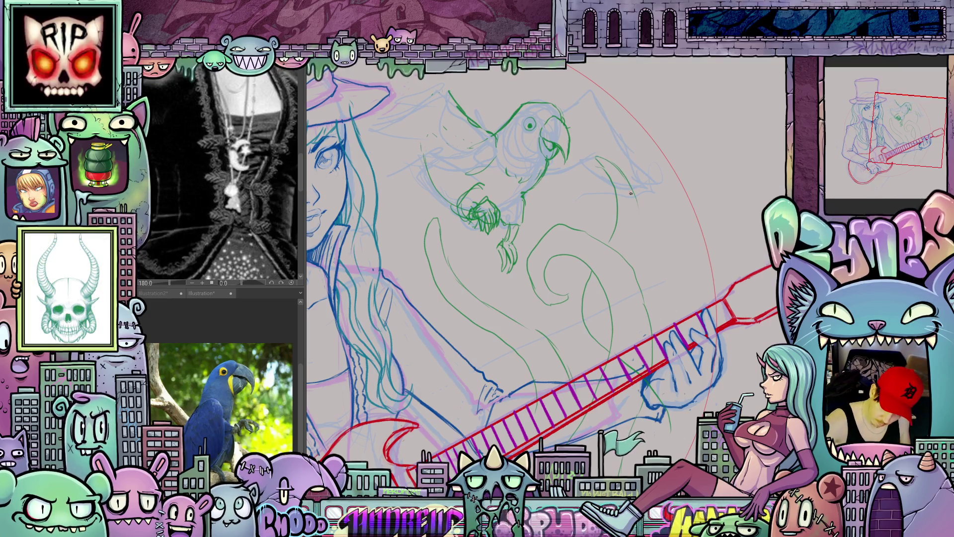
{"action": "left_click_drag", "start_coordinate": [608, 355], "coordinate": [565, 374]}
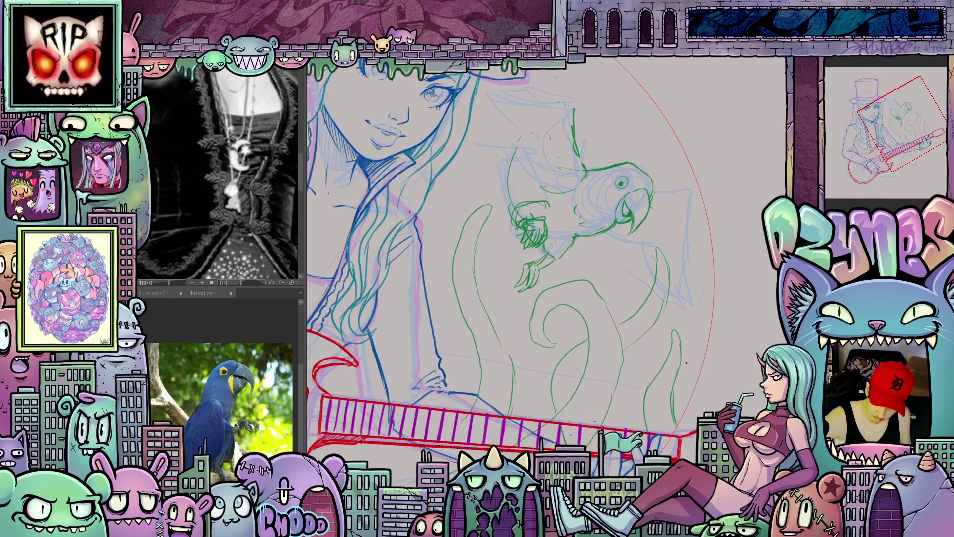
- Reset the view, zoom in on the face, and lasso the green tendrils into a free transform
{"action": "key", "text": "ctrl+0"}
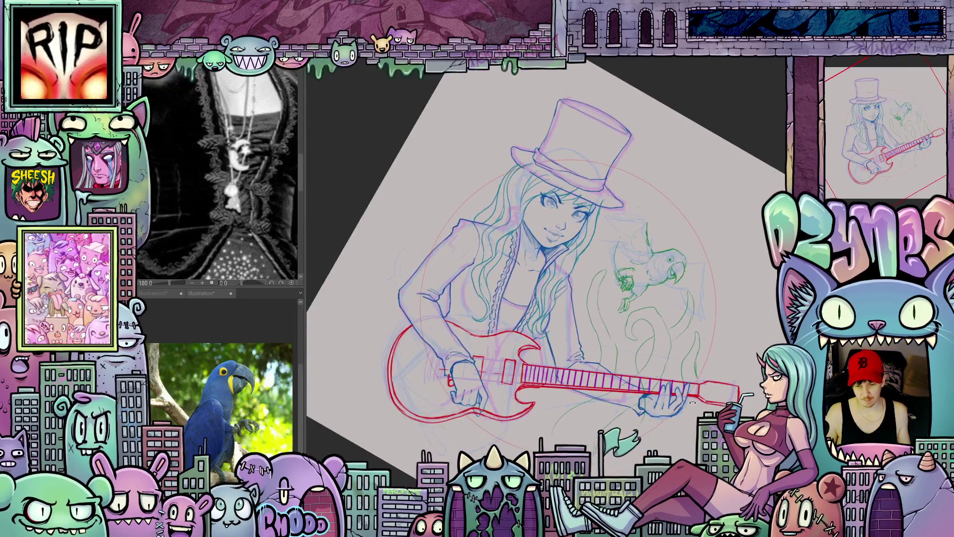
{"action": "left_click_drag", "start_coordinate": [726, 361], "coordinate": [684, 430]}
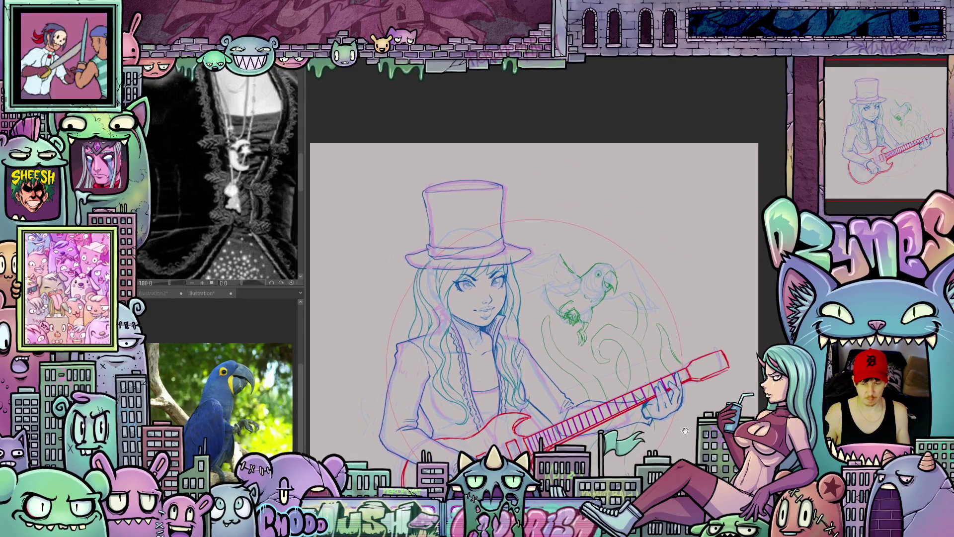
{"action": "scroll", "coordinate": [597, 392], "scroll_direction": "up", "scroll_amount": 1}
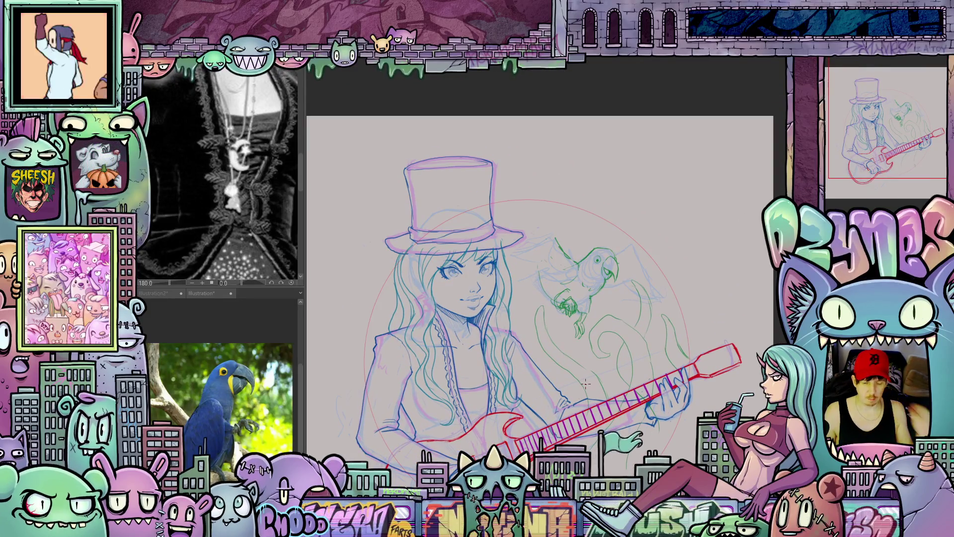
{"action": "scroll", "coordinate": [612, 356], "scroll_direction": "up", "scroll_amount": 3}
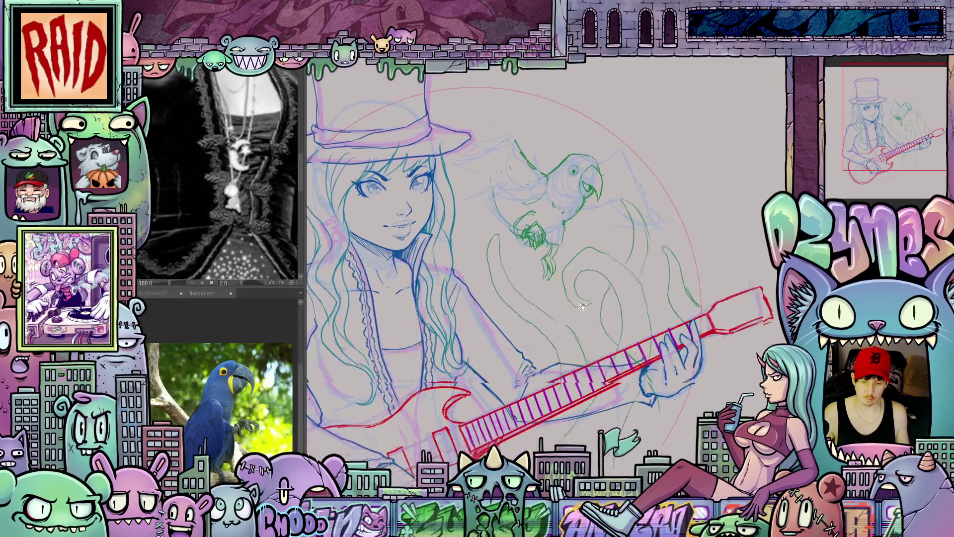
{"action": "mouse_move", "coordinate": [613, 357]}
{"action": "left_mouse_down"}
{"action": "mouse_move", "coordinate": [600, 280]}
{"action": "mouse_move", "coordinate": [587, 330]}
{"action": "mouse_move", "coordinate": [602, 378]}
{"action": "mouse_move", "coordinate": [587, 315]}
{"action": "mouse_move", "coordinate": [621, 387]}
{"action": "mouse_move", "coordinate": [577, 374]}
{"action": "mouse_move", "coordinate": [594, 399]}
{"action": "mouse_move", "coordinate": [621, 392]}
{"action": "left_mouse_up"}
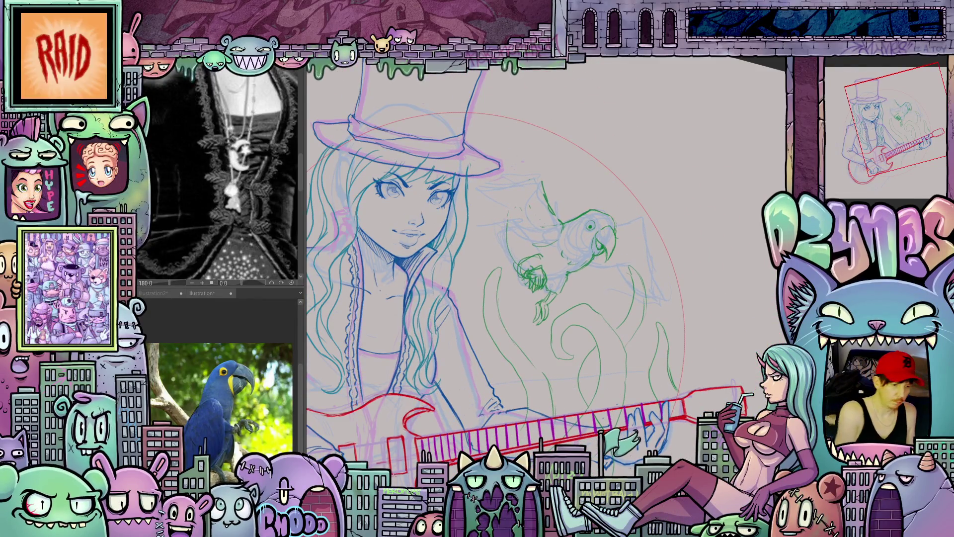
{"action": "mouse_move", "coordinate": [520, 310]}
{"action": "left_mouse_down"}
{"action": "mouse_move", "coordinate": [477, 263]}
{"action": "mouse_move", "coordinate": [474, 380]}
{"action": "mouse_move", "coordinate": [564, 435]}
{"action": "mouse_move", "coordinate": [552, 420]}
{"action": "mouse_move", "coordinate": [624, 369]}
{"action": "left_mouse_up"}
{"action": "key", "text": "ctrl+t"}
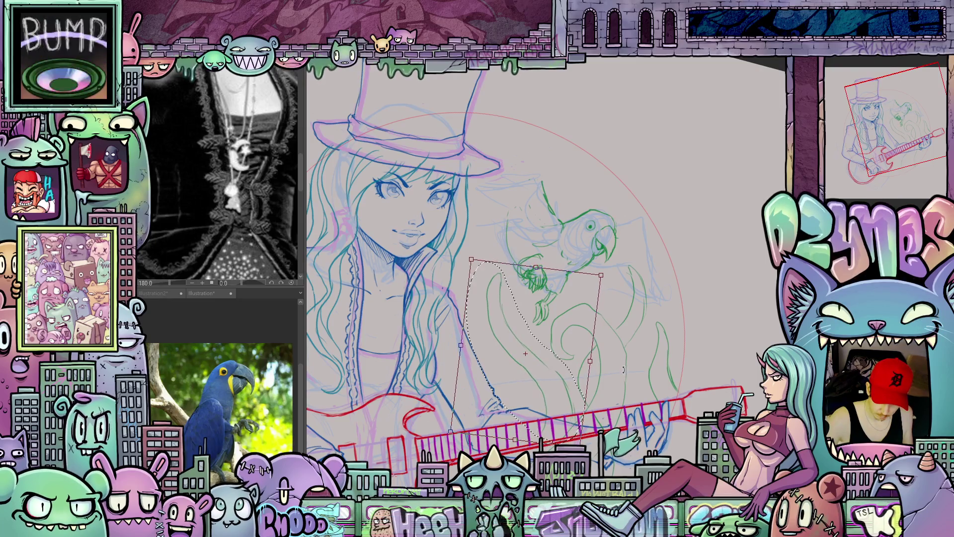
- Nudge the tendrils up and right, commit and deselect, then add a short stroke to the left tendril
{"action": "left_click_drag", "start_coordinate": [556, 403], "coordinate": [559, 399]}
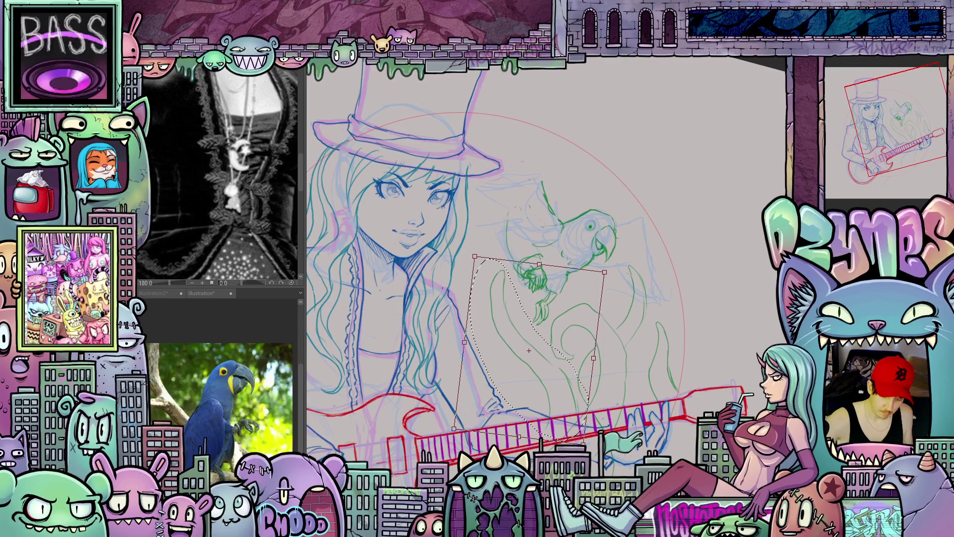
{"action": "key", "text": "Return"}
{"action": "key", "text": "ctrl+d"}
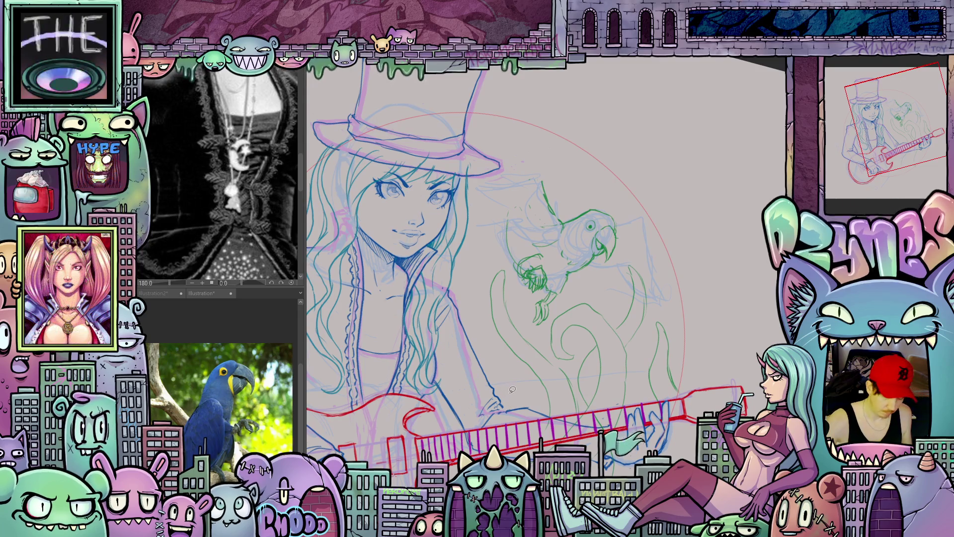
{"action": "left_click_drag", "start_coordinate": [504, 407], "coordinate": [503, 349]}
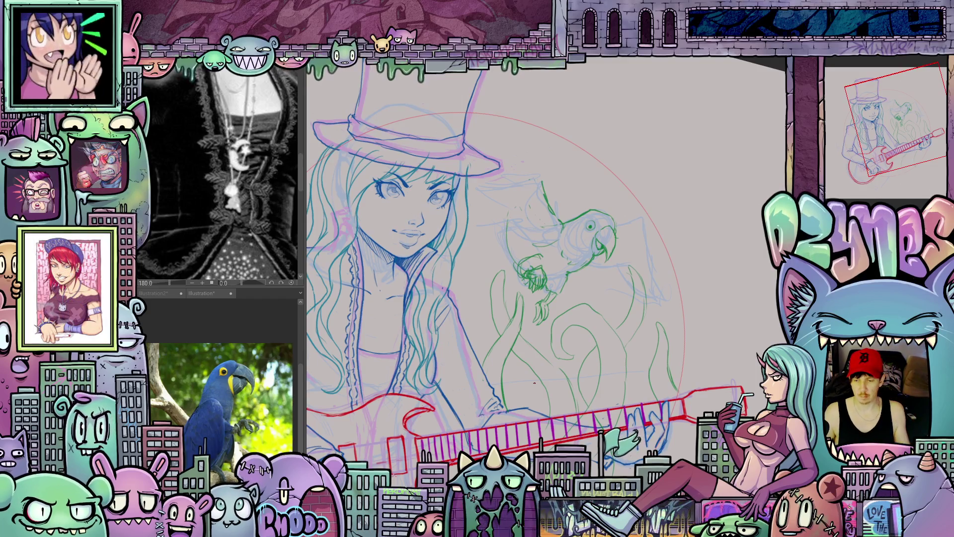
{"action": "scroll", "coordinate": [582, 398], "scroll_direction": "down", "scroll_amount": 3}
{"action": "left_click_drag", "start_coordinate": [671, 426], "coordinate": [699, 380]}
{"action": "mouse_move", "coordinate": [678, 425]}
{"action": "left_mouse_down"}
{"action": "mouse_move", "coordinate": [639, 330]}
{"action": "mouse_move", "coordinate": [664, 366]}
{"action": "left_mouse_up"}
{"action": "scroll", "coordinate": [628, 296], "scroll_direction": "up", "scroll_amount": 2}
{"action": "scroll", "coordinate": [628, 295], "scroll_direction": "down", "scroll_amount": 3}
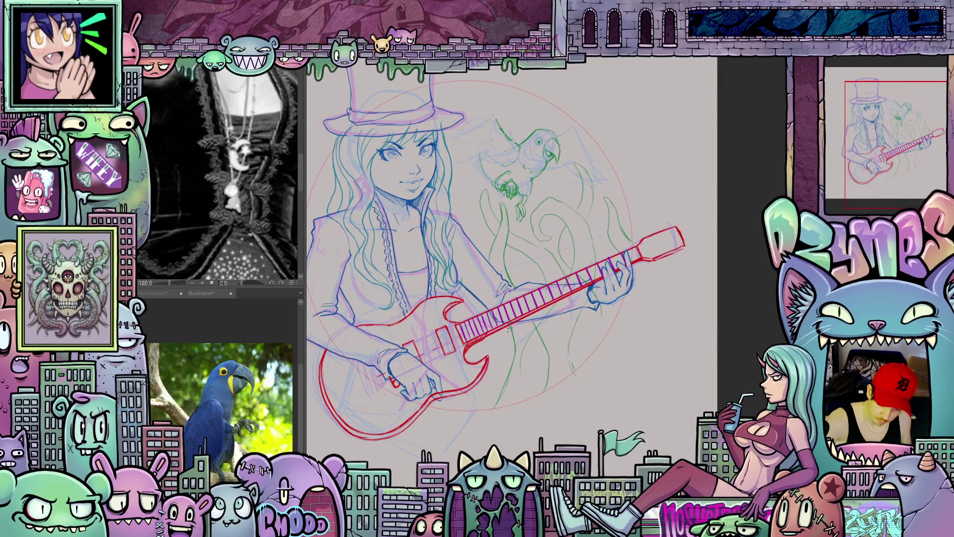
{"action": "scroll", "coordinate": [590, 361], "scroll_direction": "up", "scroll_amount": 3}
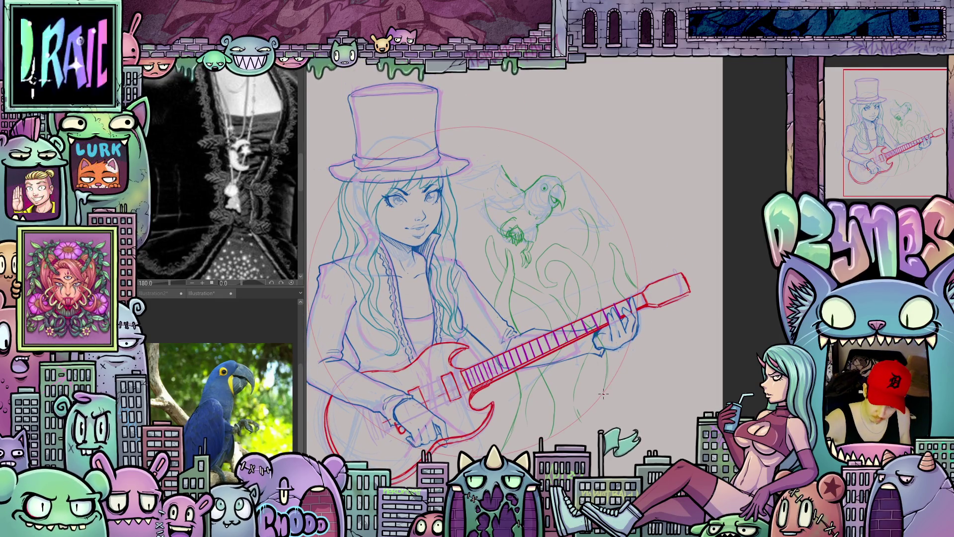
{"action": "left_click_drag", "start_coordinate": [628, 348], "coordinate": [657, 365]}
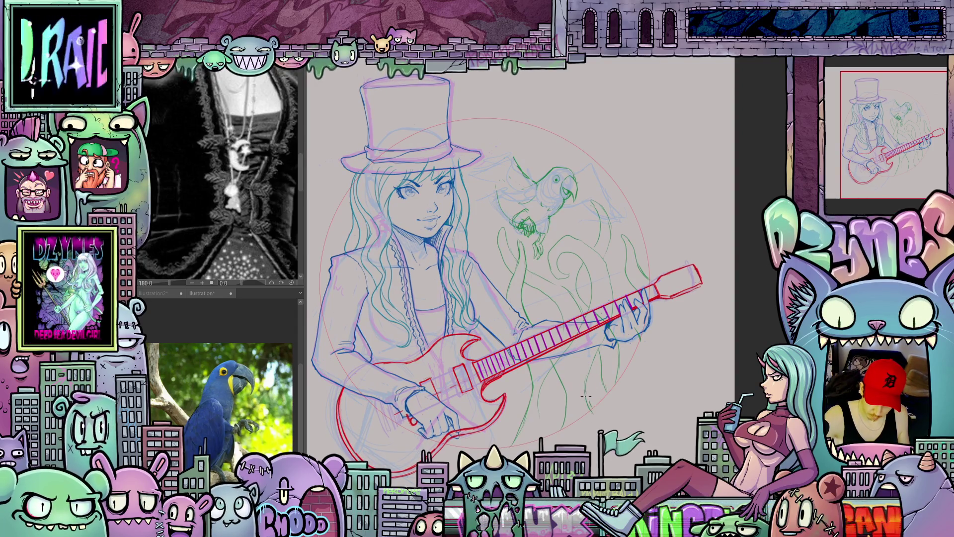
{"action": "mouse_move", "coordinate": [602, 343]}
{"action": "left_mouse_down"}
{"action": "mouse_move", "coordinate": [621, 354]}
{"action": "mouse_move", "coordinate": [735, 312]}
{"action": "mouse_move", "coordinate": [664, 376]}
{"action": "mouse_move", "coordinate": [707, 384]}
{"action": "mouse_move", "coordinate": [667, 393]}
{"action": "left_mouse_up"}
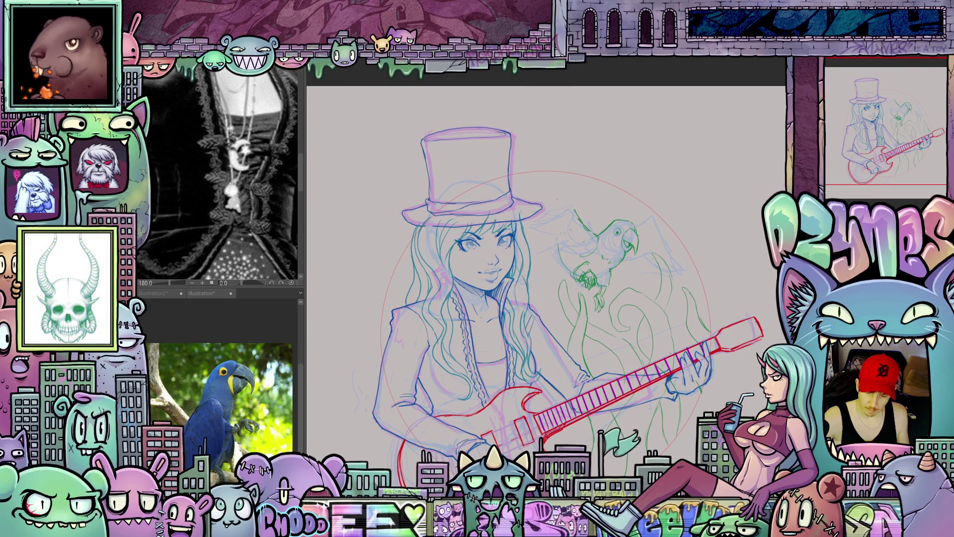
{"action": "left_click_drag", "start_coordinate": [695, 315], "coordinate": [673, 378]}
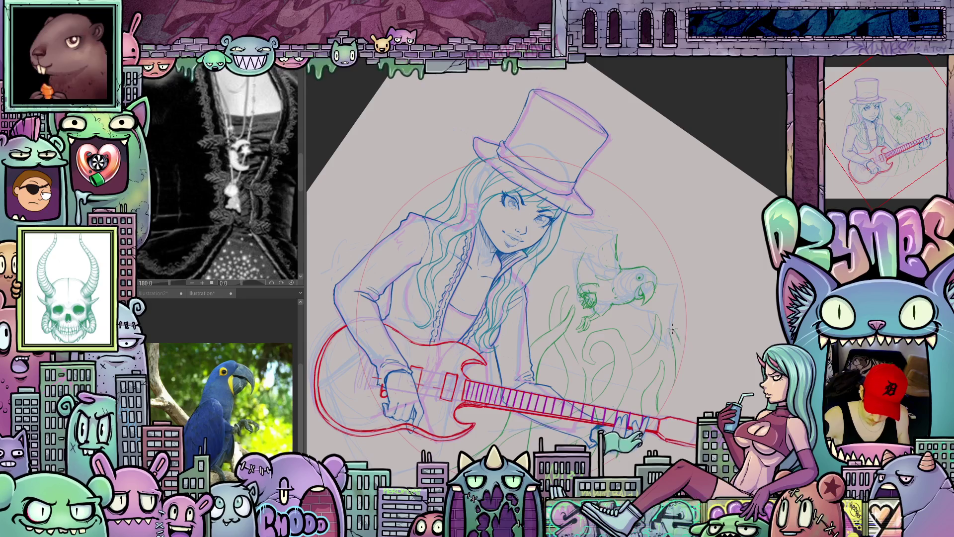
{"action": "mouse_move", "coordinate": [679, 341]}
{"action": "left_mouse_down"}
{"action": "mouse_move", "coordinate": [688, 369]}
{"action": "mouse_move", "coordinate": [705, 336]}
{"action": "left_mouse_up"}
{"action": "key", "text": "minus"}
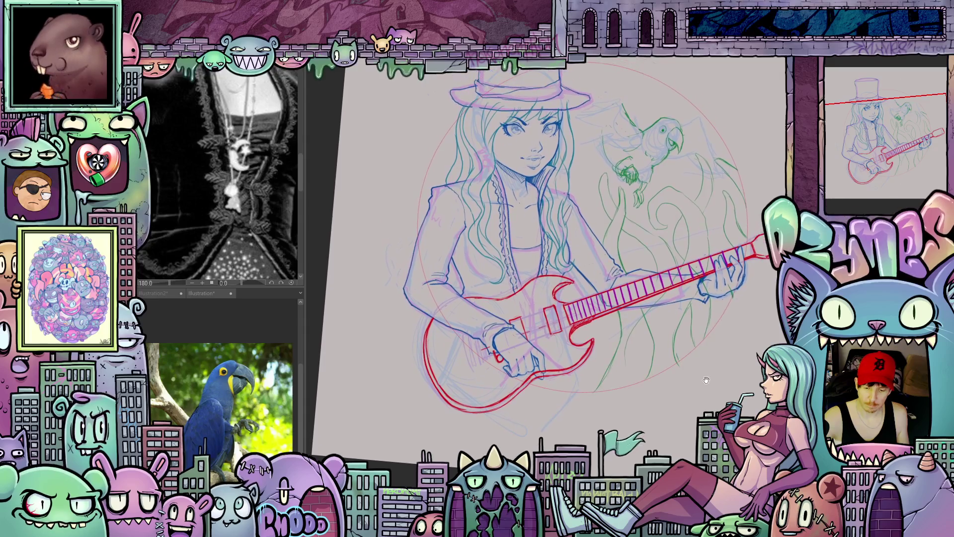
{"action": "key", "text": "minus"}
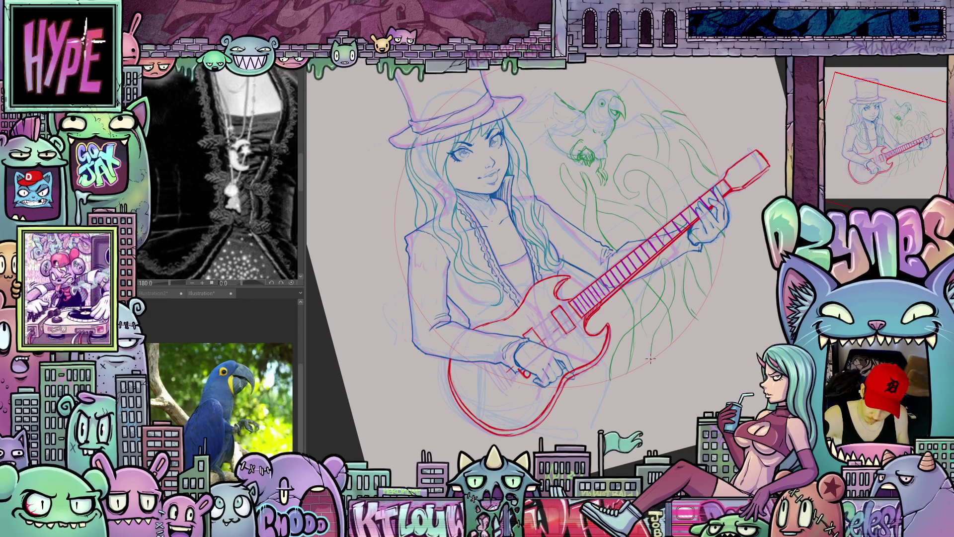
{"action": "mouse_move", "coordinate": [761, 312]}
{"action": "left_mouse_down"}
{"action": "mouse_move", "coordinate": [693, 354]}
{"action": "mouse_move", "coordinate": [629, 350]}
{"action": "left_mouse_up"}
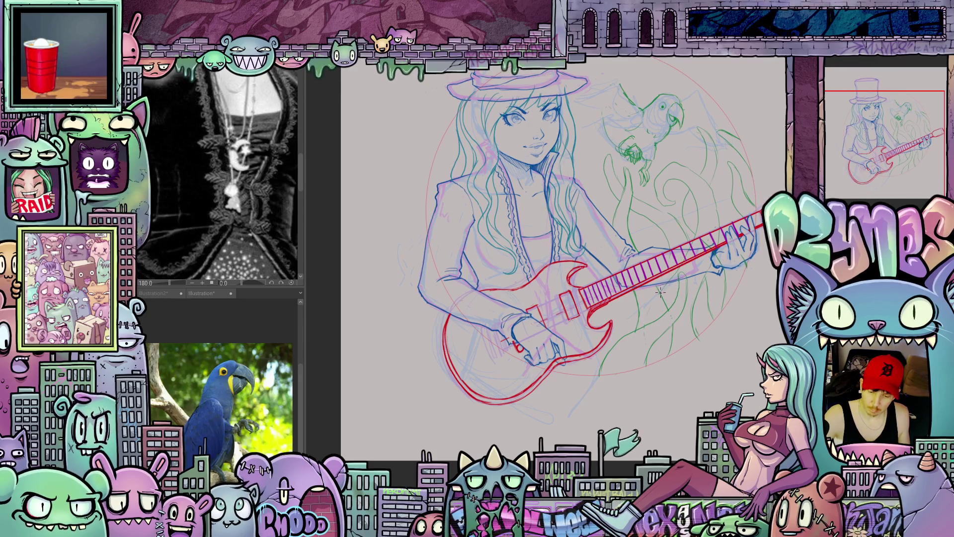
{"action": "scroll", "coordinate": [669, 295], "scroll_direction": "up", "scroll_amount": 1}
{"action": "left_click_drag", "start_coordinate": [669, 295], "coordinate": [646, 350]}
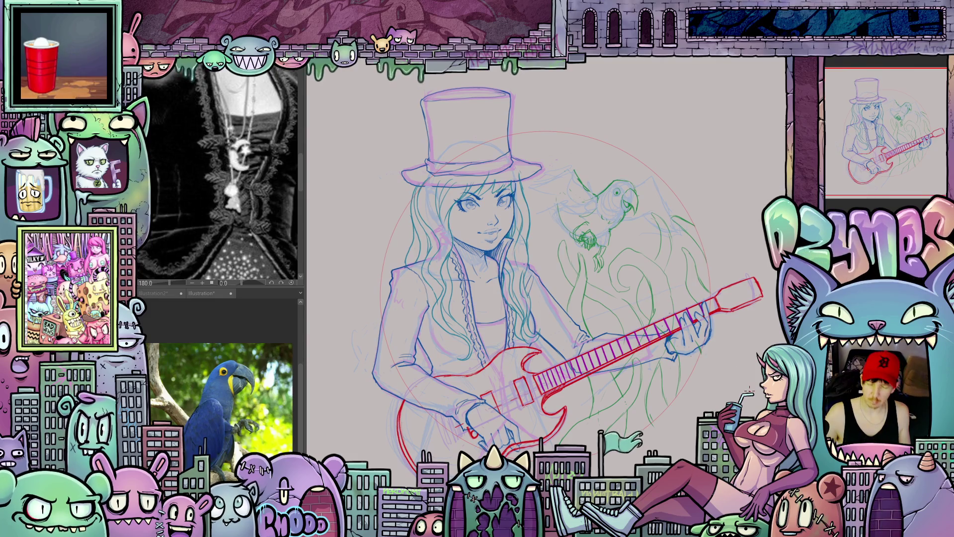
{"action": "scroll", "coordinate": [729, 390], "scroll_direction": "down", "scroll_amount": 2}
{"action": "left_click_drag", "start_coordinate": [715, 348], "coordinate": [729, 390]}
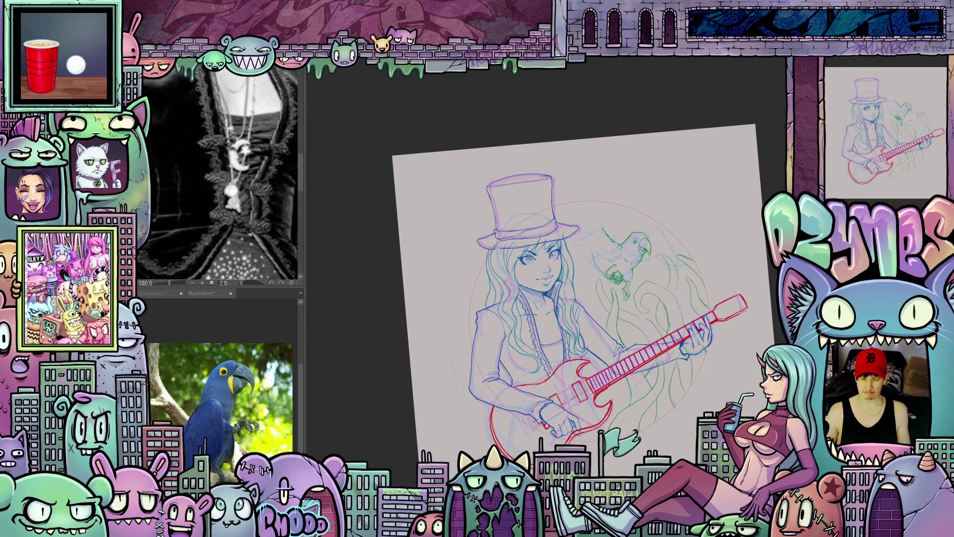
{"action": "key", "text": "ctrl+0"}
{"action": "scroll", "coordinate": [694, 447], "scroll_direction": "up", "scroll_amount": 1}
{"action": "scroll", "coordinate": [689, 410], "scroll_direction": "up", "scroll_amount": 1}
{"action": "scroll", "coordinate": [684, 379], "scroll_direction": "up", "scroll_amount": 1}
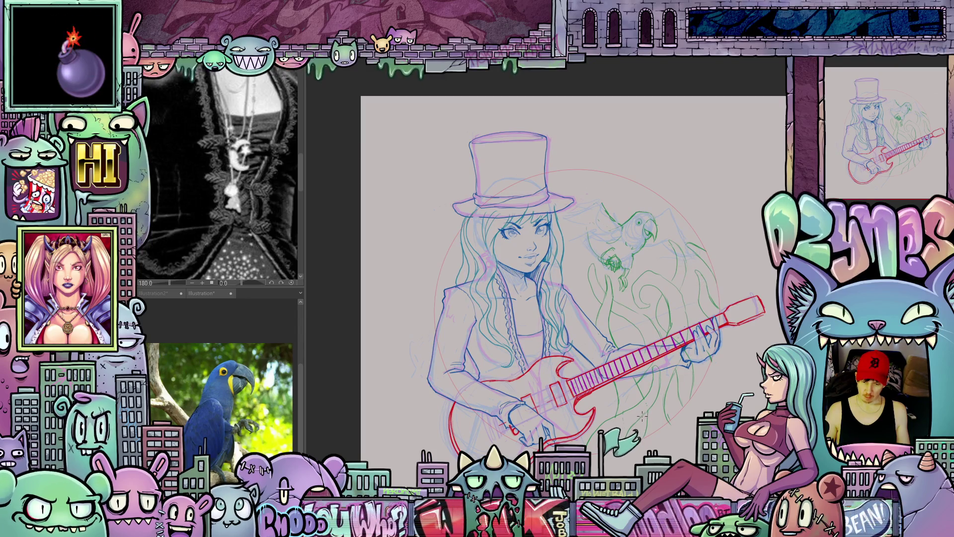
{"action": "scroll", "coordinate": [590, 320], "scroll_direction": "up", "scroll_amount": 3}
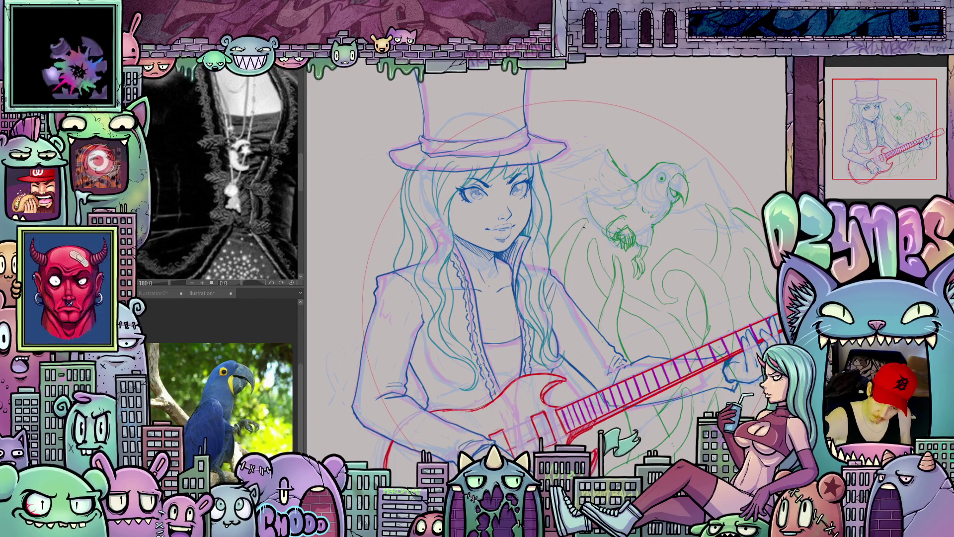
{"action": "mouse_move", "coordinate": [584, 225]}
{"action": "left_mouse_down"}
{"action": "mouse_move", "coordinate": [660, 441]}
{"action": "mouse_move", "coordinate": [621, 477]}
{"action": "mouse_move", "coordinate": [646, 378]}
{"action": "left_mouse_up"}
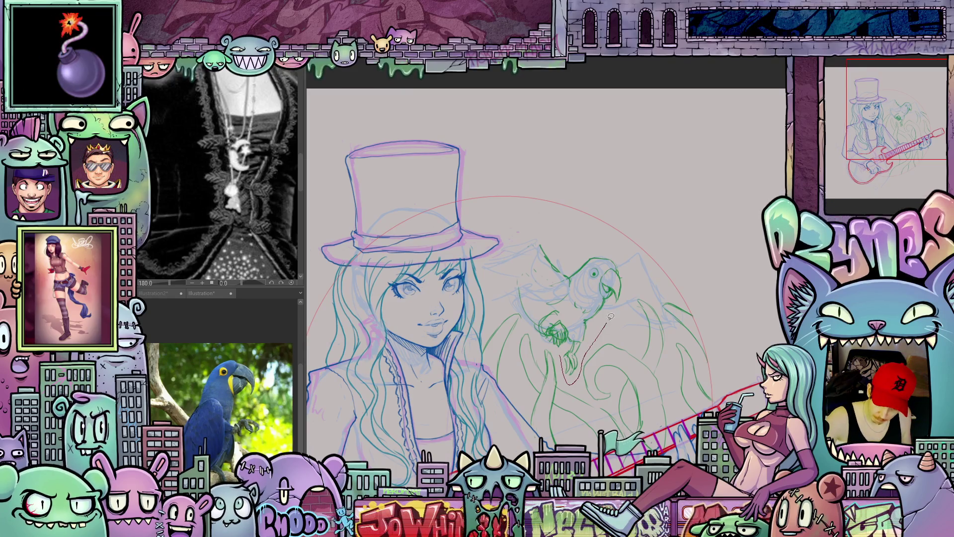
- Lasso the parrot sketch and nudge it with a free transform
{"action": "left_click_drag", "start_coordinate": [551, 223], "coordinate": [569, 382]}
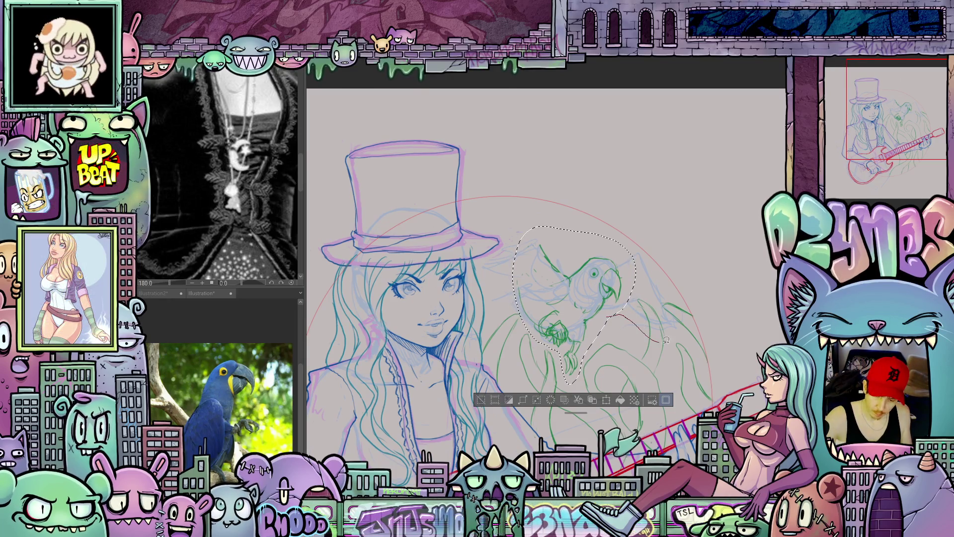
{"action": "mouse_move", "coordinate": [569, 219]}
{"action": "left_mouse_down"}
{"action": "mouse_move", "coordinate": [502, 229]}
{"action": "mouse_move", "coordinate": [477, 269]}
{"action": "mouse_move", "coordinate": [512, 308]}
{"action": "mouse_move", "coordinate": [569, 320]}
{"action": "left_mouse_up"}
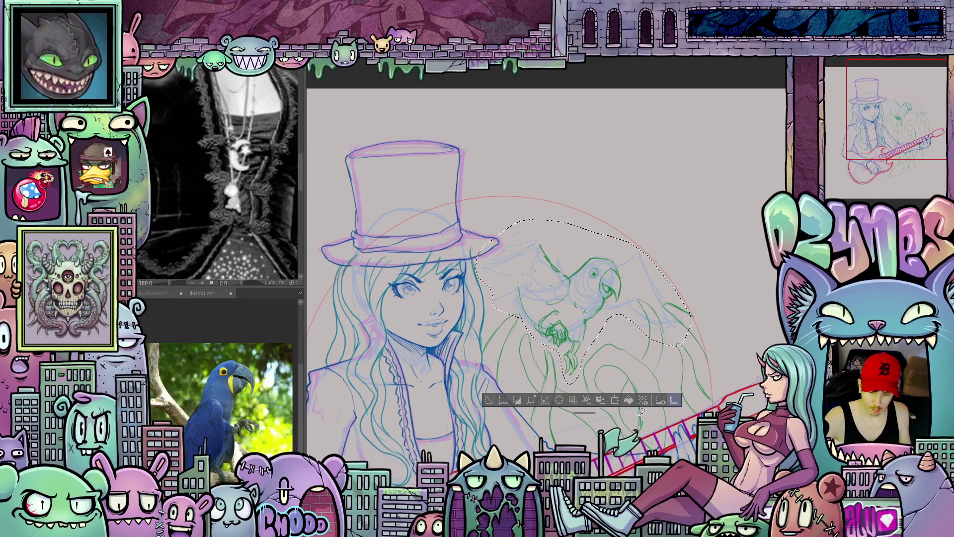
{"action": "key", "text": "ctrl+t"}
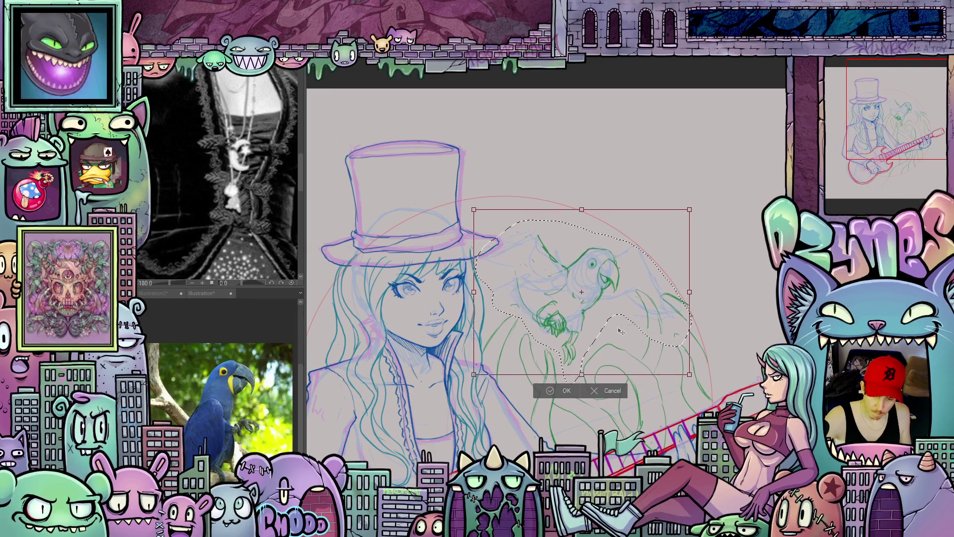
{"action": "left_click_drag", "start_coordinate": [679, 329], "coordinate": [694, 349]}
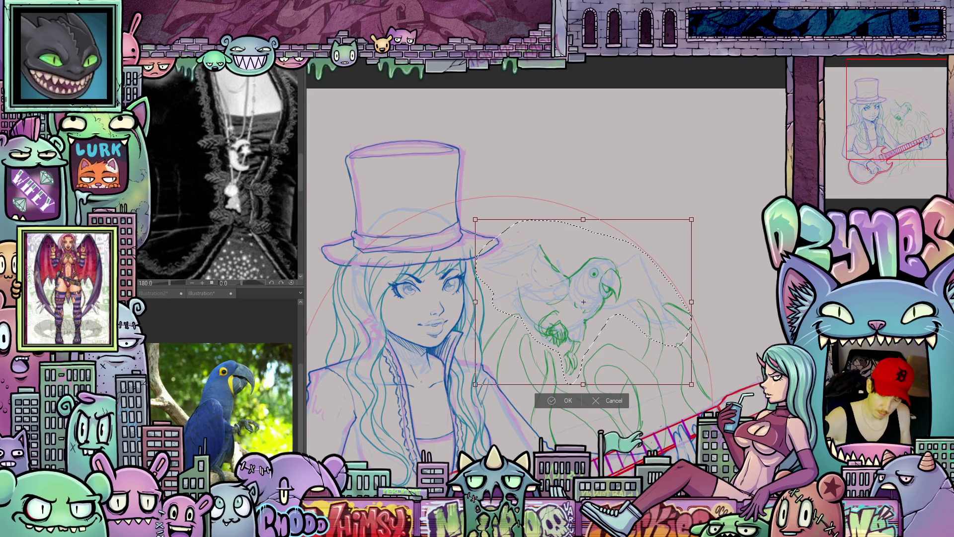
{"action": "left_click", "coordinate": [566, 401]}
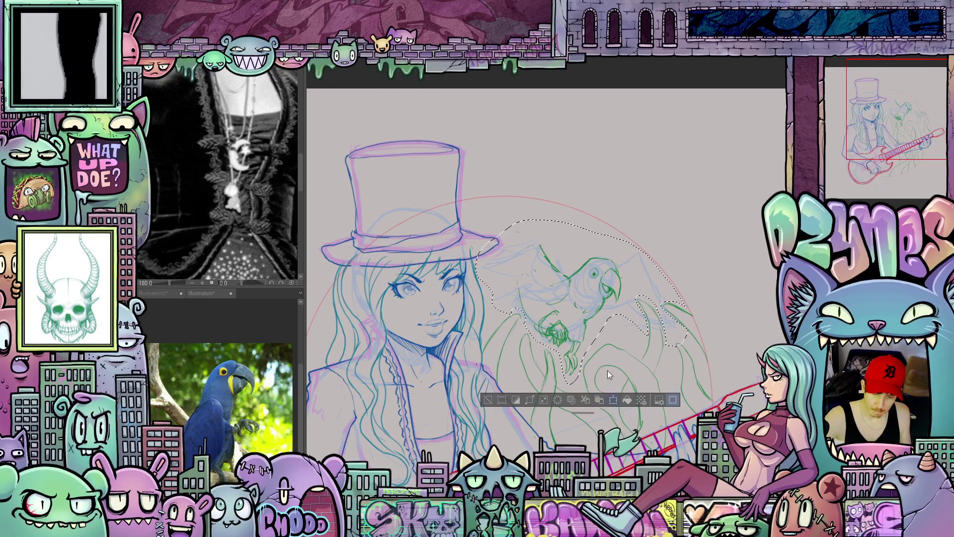
- Move the parrot higher and right, shrink it slightly, tilt it clockwise, then commit and deselect
{"action": "left_click", "coordinate": [612, 400]}
{"action": "left_click_drag", "start_coordinate": [609, 339], "coordinate": [608, 330]}
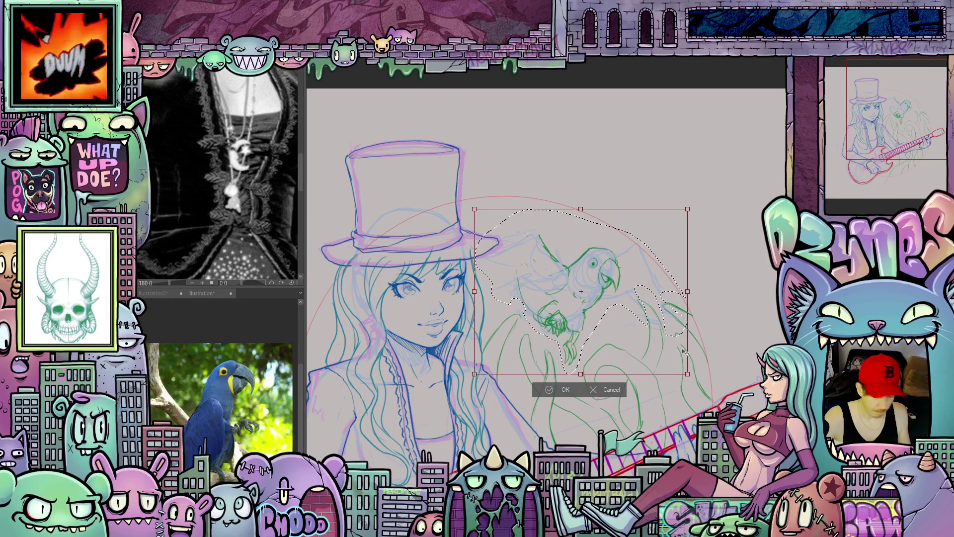
{"action": "left_click_drag", "start_coordinate": [686, 372], "coordinate": [637, 354]}
{"action": "left_click_drag", "start_coordinate": [719, 315], "coordinate": [719, 322]}
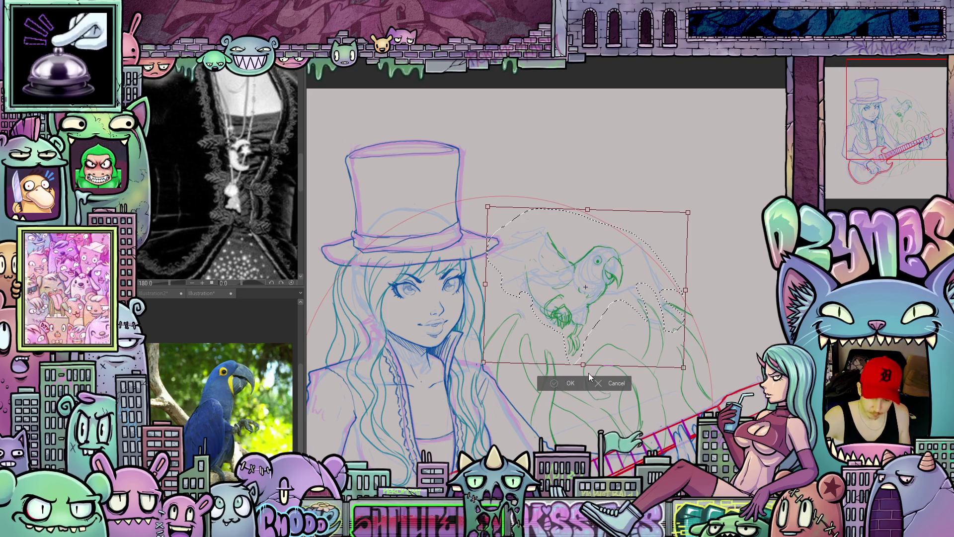
{"action": "key", "text": "Return"}
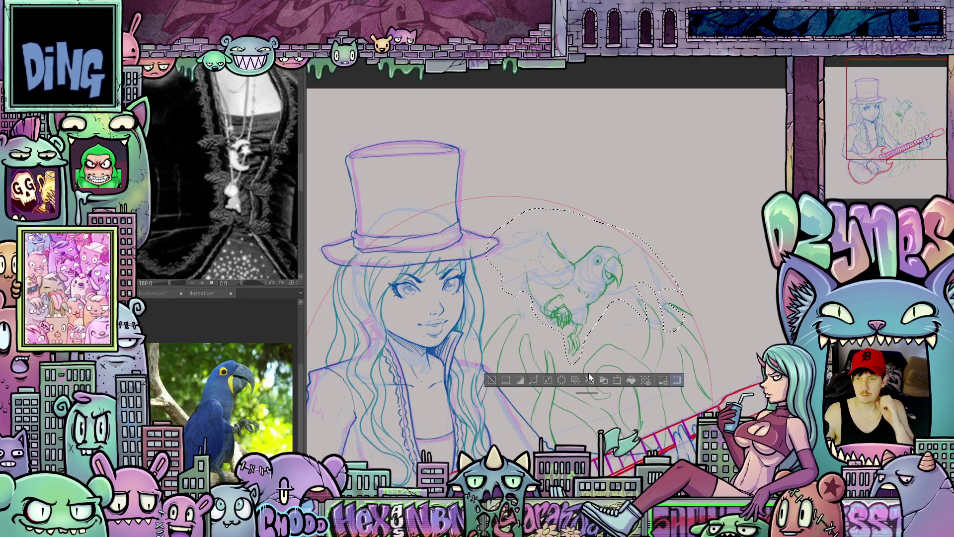
{"action": "key", "text": "ctrl+d"}
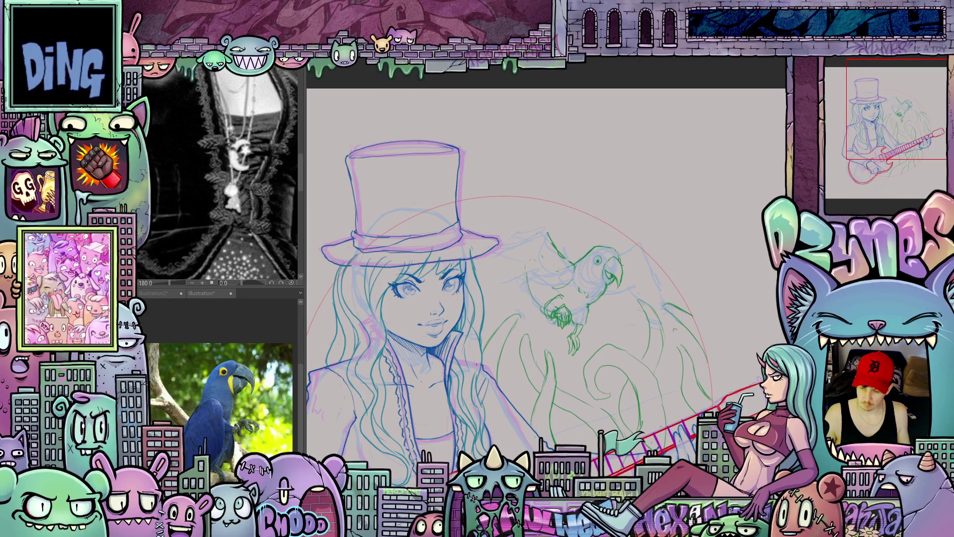
- Sketch several long green strokes running down the left side of the parrot's body
{"action": "scroll", "coordinate": [527, 288], "scroll_direction": "up", "scroll_amount": 2}
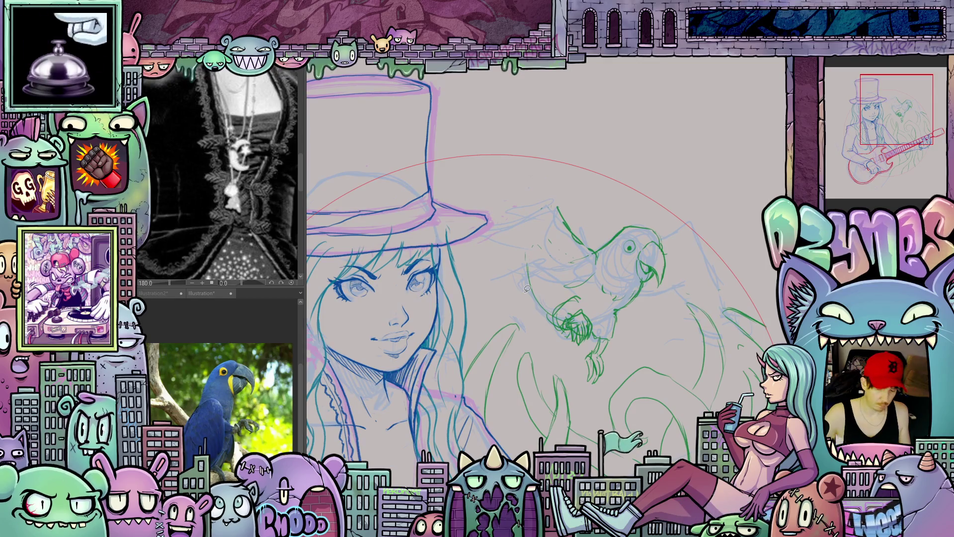
{"action": "left_click_drag", "start_coordinate": [527, 289], "coordinate": [588, 308]}
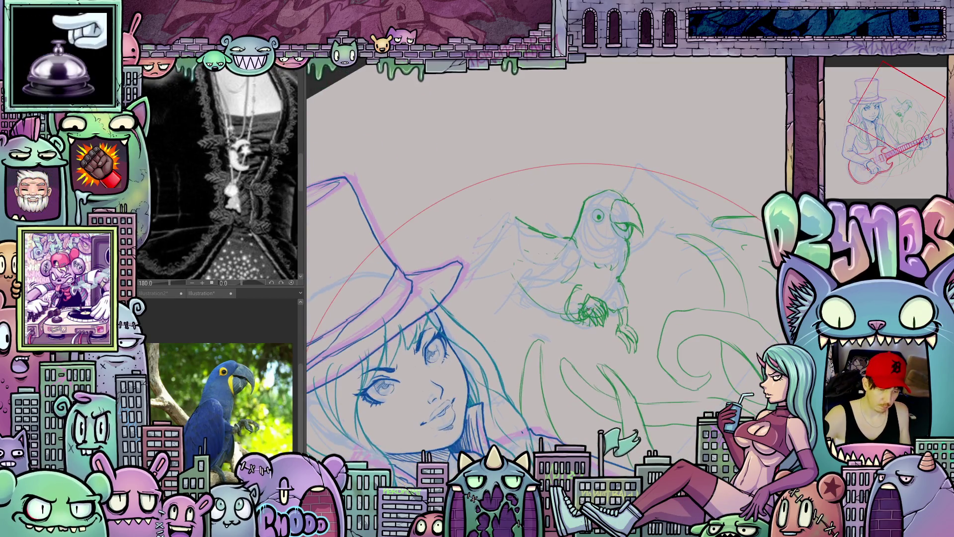
{"action": "left_click_drag", "start_coordinate": [565, 275], "coordinate": [516, 286]}
{"action": "left_click_drag", "start_coordinate": [538, 276], "coordinate": [502, 313]}
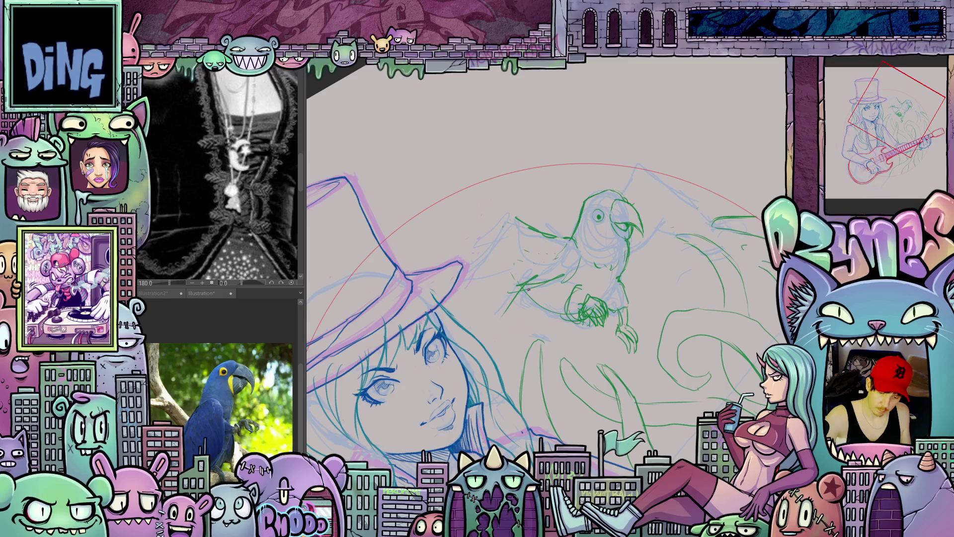
{"action": "left_click_drag", "start_coordinate": [530, 266], "coordinate": [516, 372]}
{"action": "left_click_drag", "start_coordinate": [526, 318], "coordinate": [503, 383]}
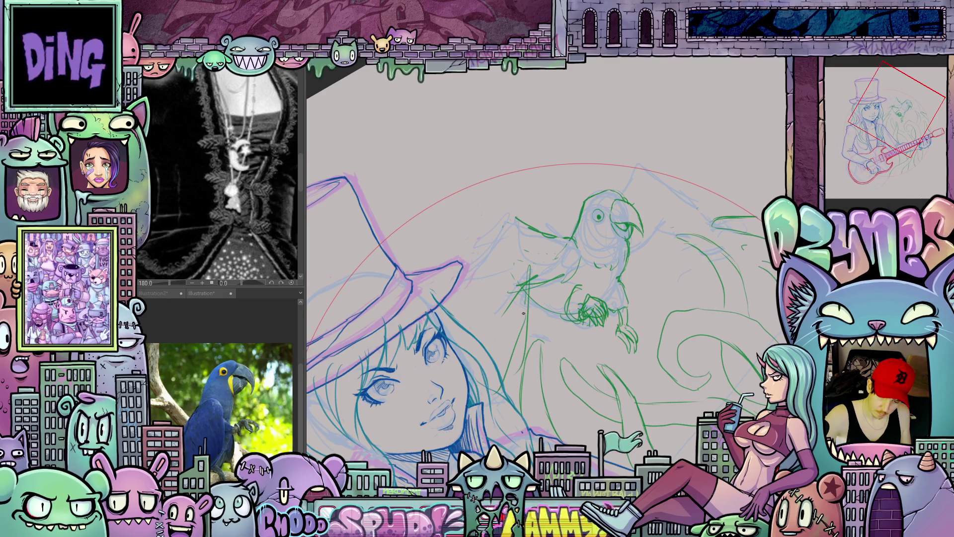
{"action": "left_click_drag", "start_coordinate": [526, 312], "coordinate": [501, 373]}
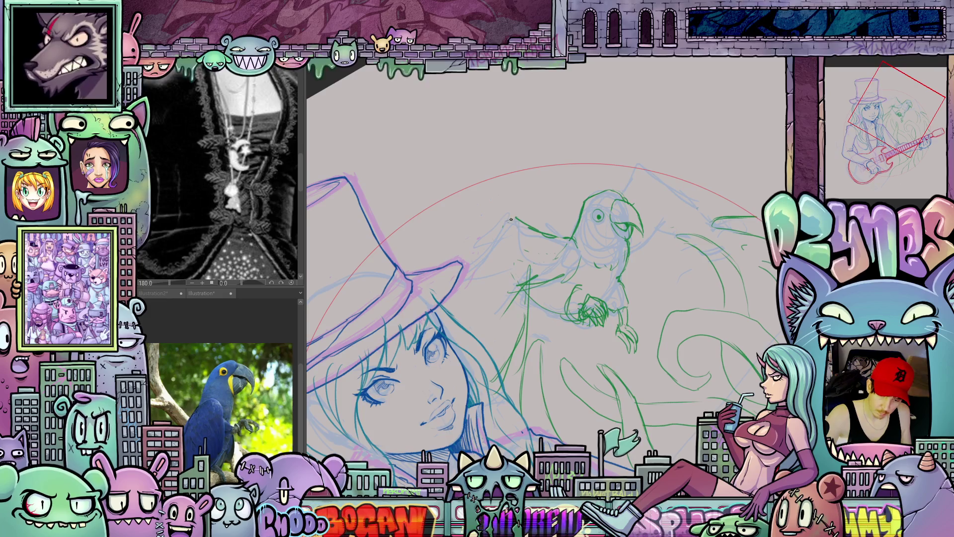
- Rotate the canvas back to the whole sketch and show the Illustration2 guitar photo
{"action": "mouse_move", "coordinate": [694, 290]}
{"action": "left_mouse_down"}
{"action": "mouse_move", "coordinate": [622, 292]}
{"action": "mouse_move", "coordinate": [657, 267]}
{"action": "left_mouse_up"}
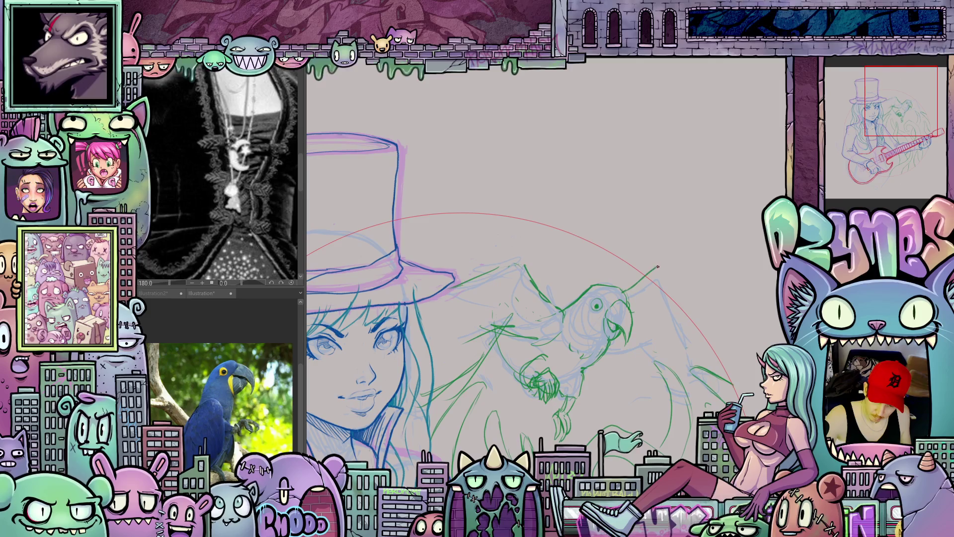
{"action": "mouse_move", "coordinate": [707, 288]}
{"action": "left_mouse_down"}
{"action": "mouse_move", "coordinate": [668, 363]}
{"action": "mouse_move", "coordinate": [724, 387]}
{"action": "mouse_move", "coordinate": [716, 293]}
{"action": "mouse_move", "coordinate": [738, 348]}
{"action": "mouse_move", "coordinate": [733, 376]}
{"action": "mouse_move", "coordinate": [746, 359]}
{"action": "mouse_move", "coordinate": [665, 287]}
{"action": "left_mouse_up"}
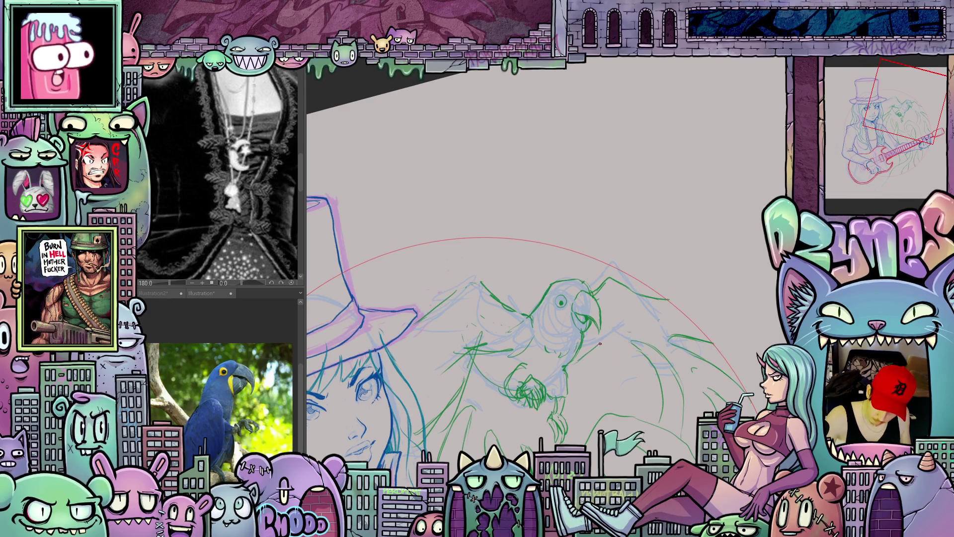
{"action": "left_click_drag", "start_coordinate": [675, 370], "coordinate": [590, 370]}
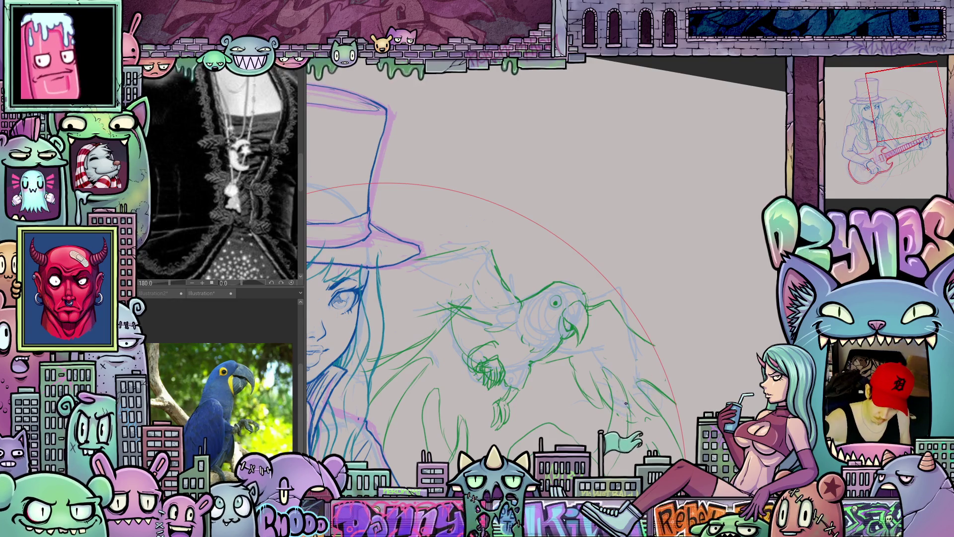
{"action": "mouse_move", "coordinate": [723, 384]}
{"action": "left_mouse_down"}
{"action": "mouse_move", "coordinate": [747, 316]}
{"action": "mouse_move", "coordinate": [346, 261]}
{"action": "left_mouse_up"}
{"action": "left_click", "coordinate": [154, 293]}
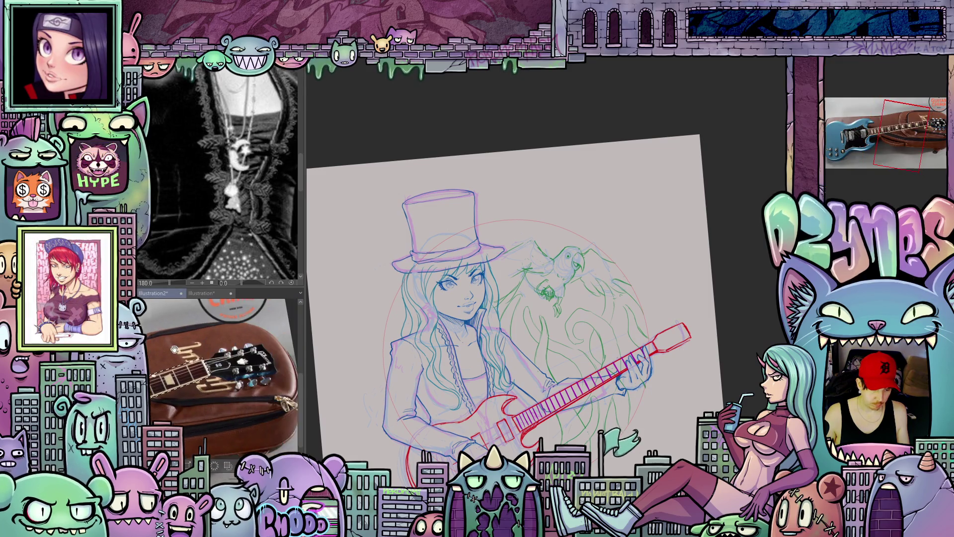
- Zoom the reference photo onto the headstock, zoom the canvas in, and rotate it along the neck
{"action": "left_click_drag", "start_coordinate": [231, 366], "coordinate": [216, 396]}
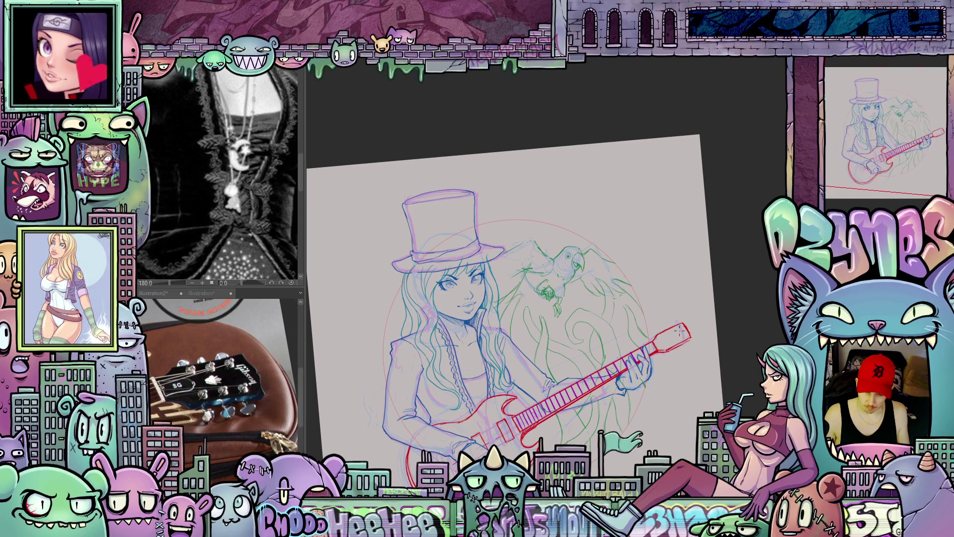
{"action": "scroll", "coordinate": [680, 332], "scroll_direction": "up", "scroll_amount": 1}
{"action": "scroll", "coordinate": [678, 337], "scroll_direction": "up", "scroll_amount": 2}
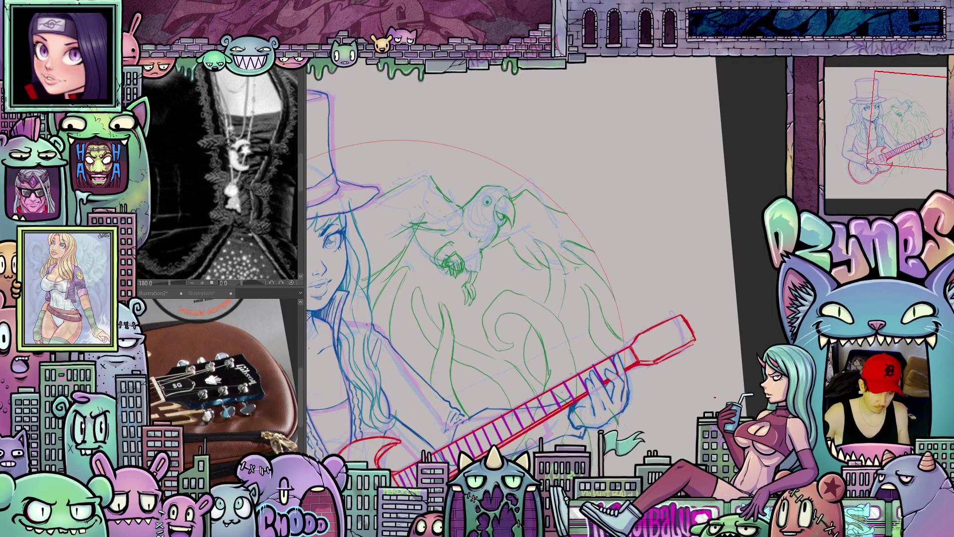
{"action": "mouse_move", "coordinate": [695, 373]}
{"action": "left_mouse_down"}
{"action": "mouse_move", "coordinate": [687, 342]}
{"action": "mouse_move", "coordinate": [634, 306]}
{"action": "left_mouse_up"}
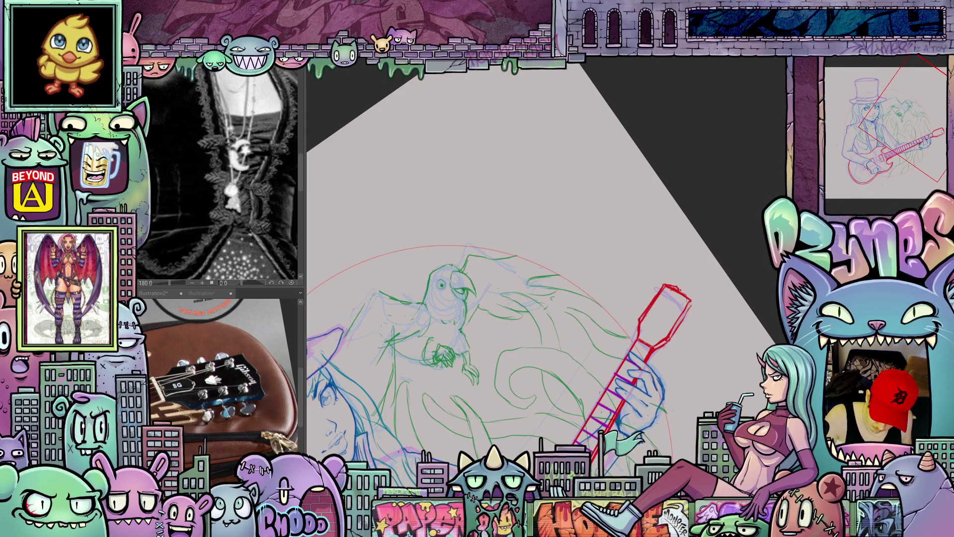
- Sketch the red headstock's top corner, right edge and tip, plus two tuning pegs
{"action": "left_click_drag", "start_coordinate": [683, 290], "coordinate": [694, 298]}
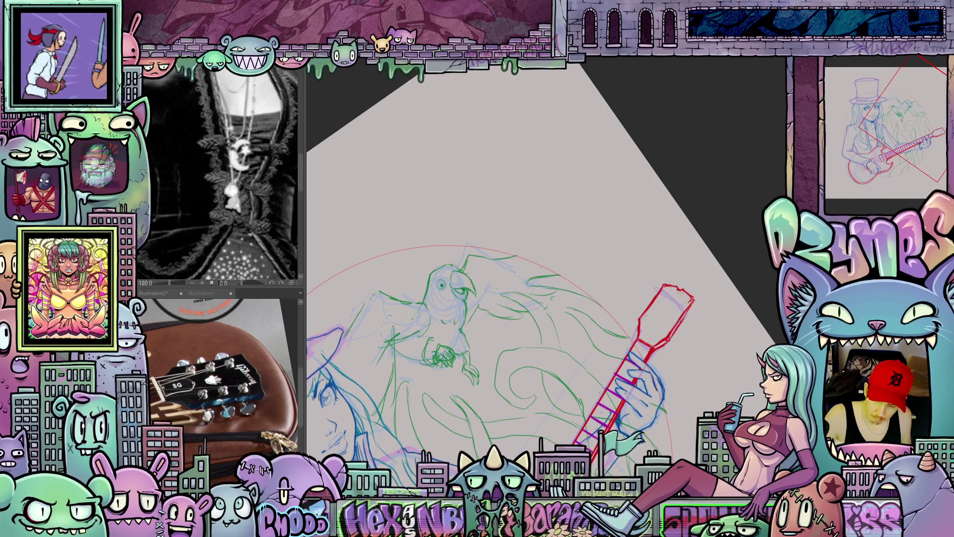
{"action": "left_click_drag", "start_coordinate": [694, 301], "coordinate": [683, 321]}
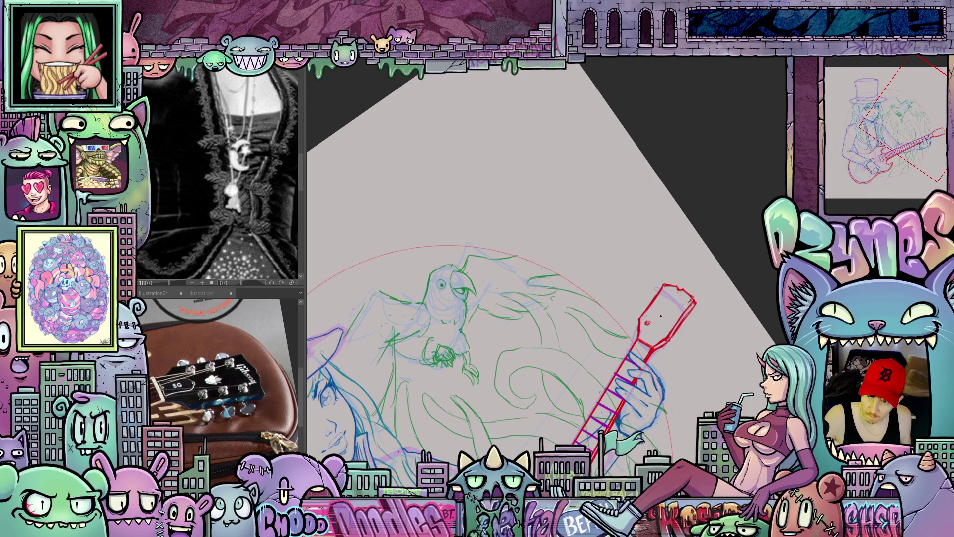
{"action": "left_click_drag", "start_coordinate": [656, 312], "coordinate": [666, 297]}
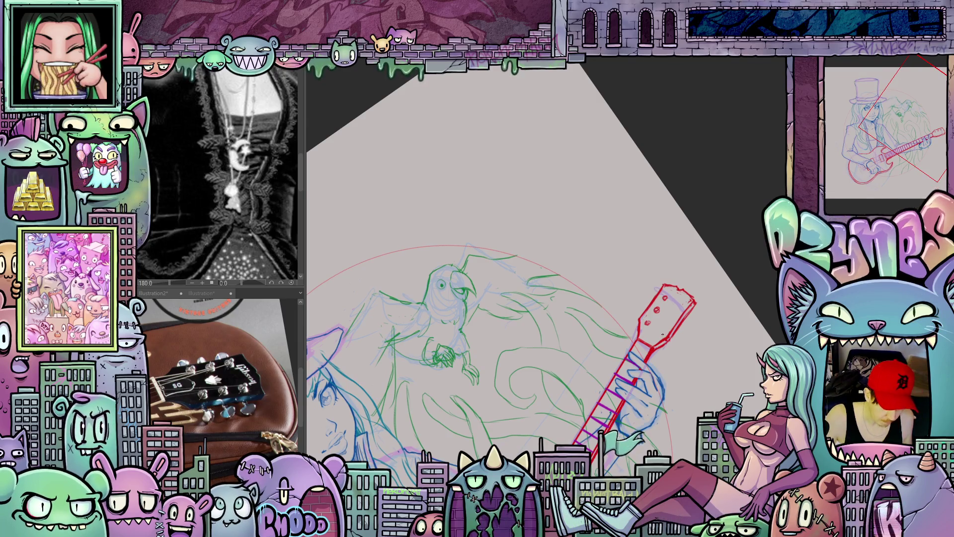
{"action": "left_click_drag", "start_coordinate": [659, 330], "coordinate": [659, 329]}
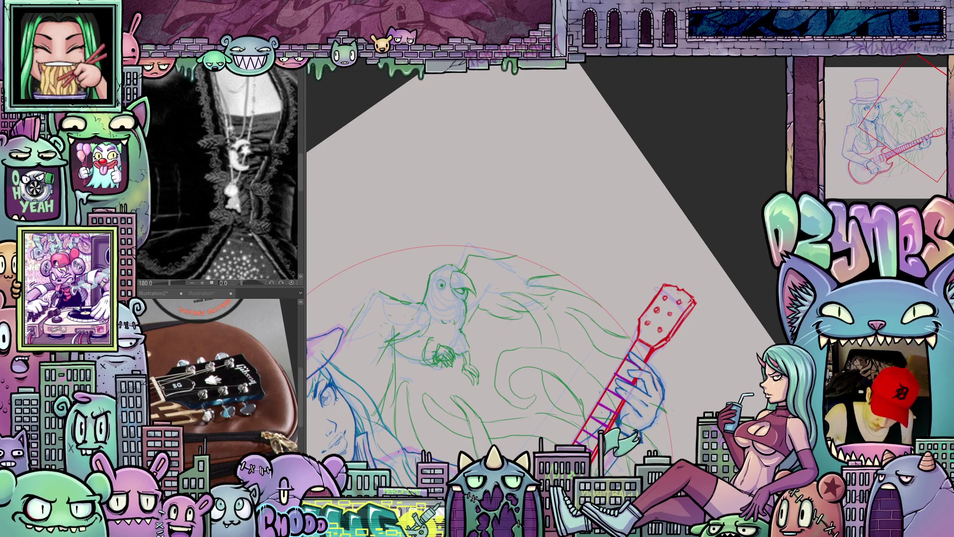
{"action": "key", "text": "asciicircum"}
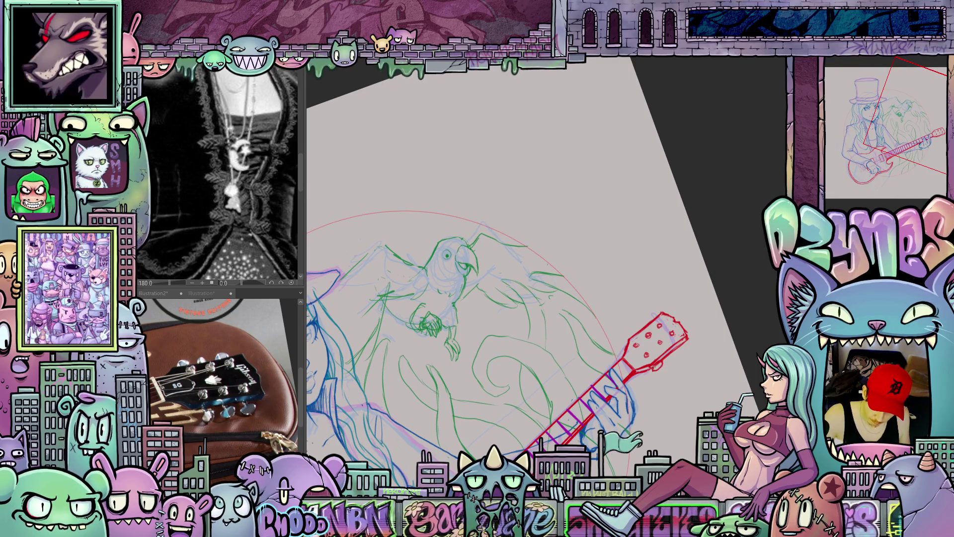
{"action": "left_click_drag", "start_coordinate": [688, 342], "coordinate": [681, 346]}
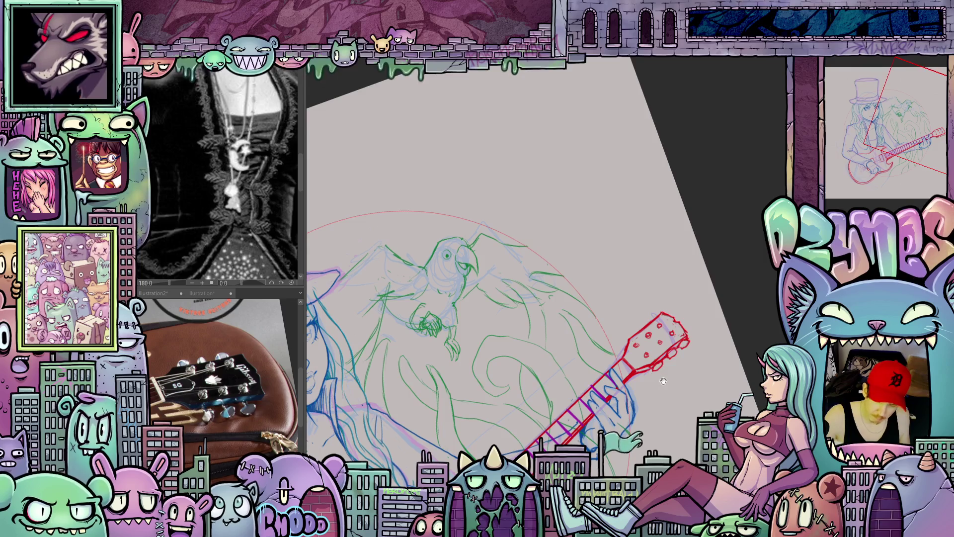
- Draw a short vertical line and three dots on the headstock, then zoom out
{"action": "left_click_drag", "start_coordinate": [664, 380], "coordinate": [681, 400]}
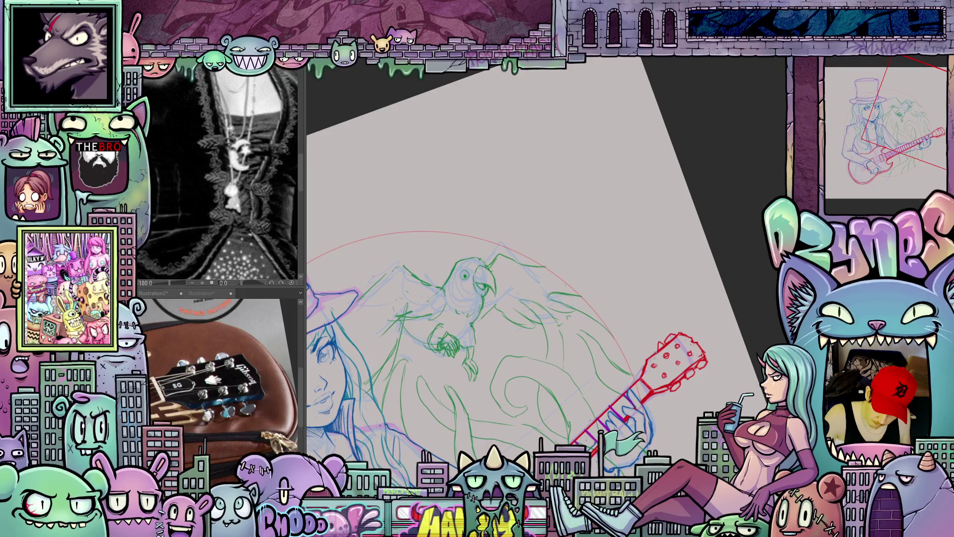
{"action": "scroll", "coordinate": [642, 359], "scroll_direction": "down", "scroll_amount": 2}
{"action": "scroll", "coordinate": [689, 308], "scroll_direction": "up", "scroll_amount": 2}
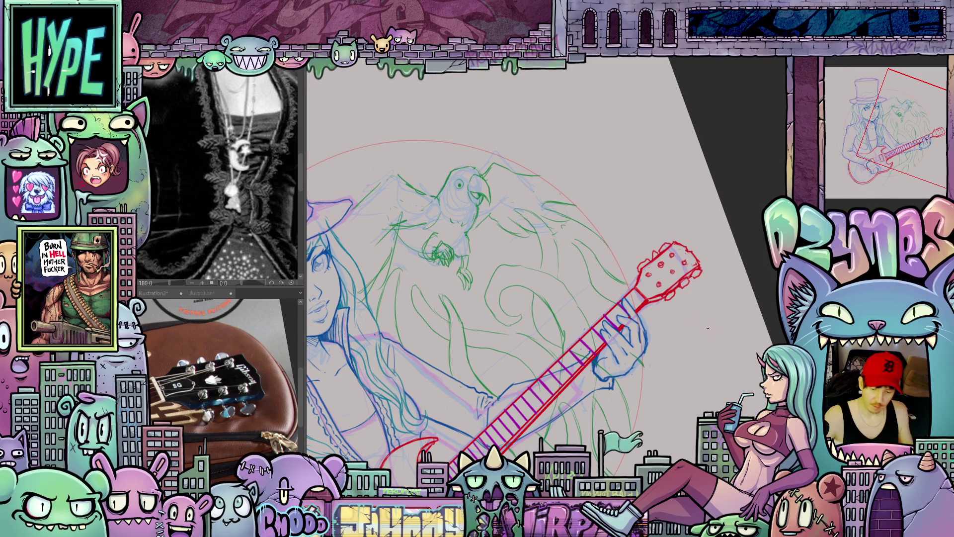
{"action": "key", "text": "minus"}
{"action": "key", "text": "minus"}
{"action": "key", "text": "minus"}
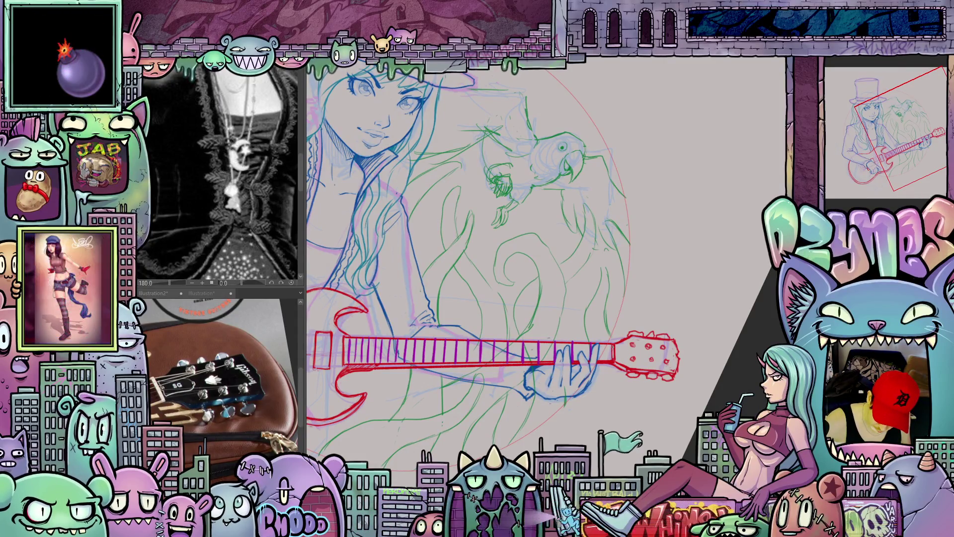
{"action": "mouse_move", "coordinate": [668, 403]}
{"action": "left_mouse_down"}
{"action": "mouse_move", "coordinate": [701, 367]}
{"action": "mouse_move", "coordinate": [729, 299]}
{"action": "mouse_move", "coordinate": [649, 334]}
{"action": "left_mouse_up"}
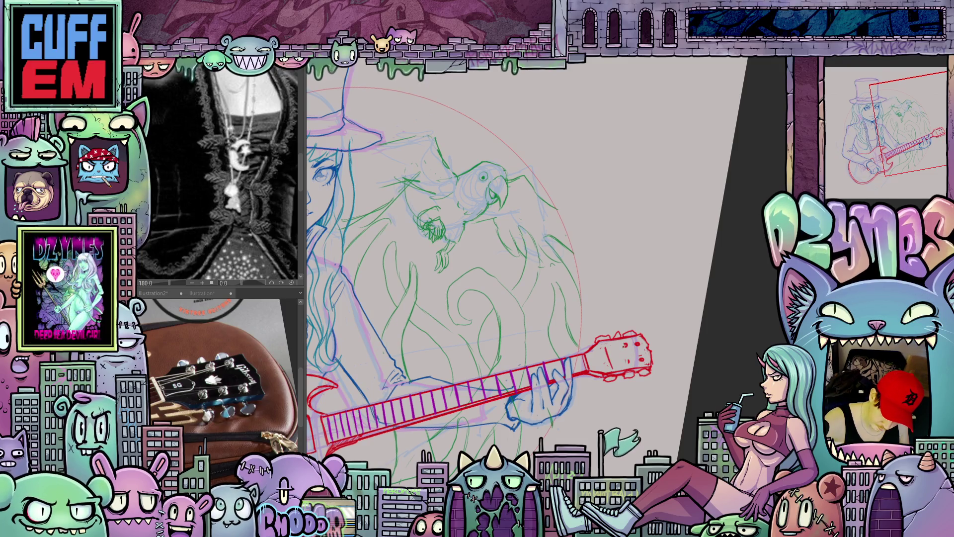
{"action": "left_click_drag", "start_coordinate": [624, 347], "coordinate": [627, 365]}
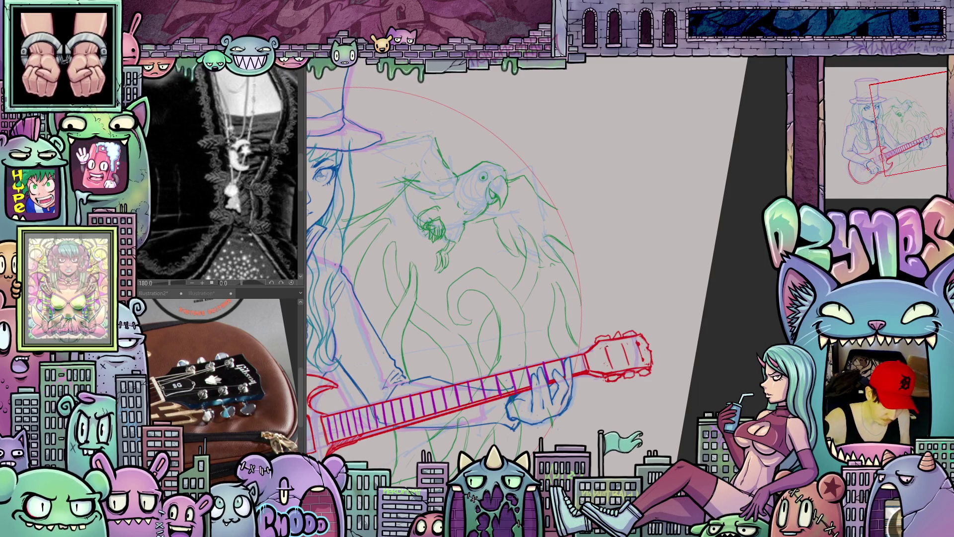
{"action": "left_click", "coordinate": [612, 366]}
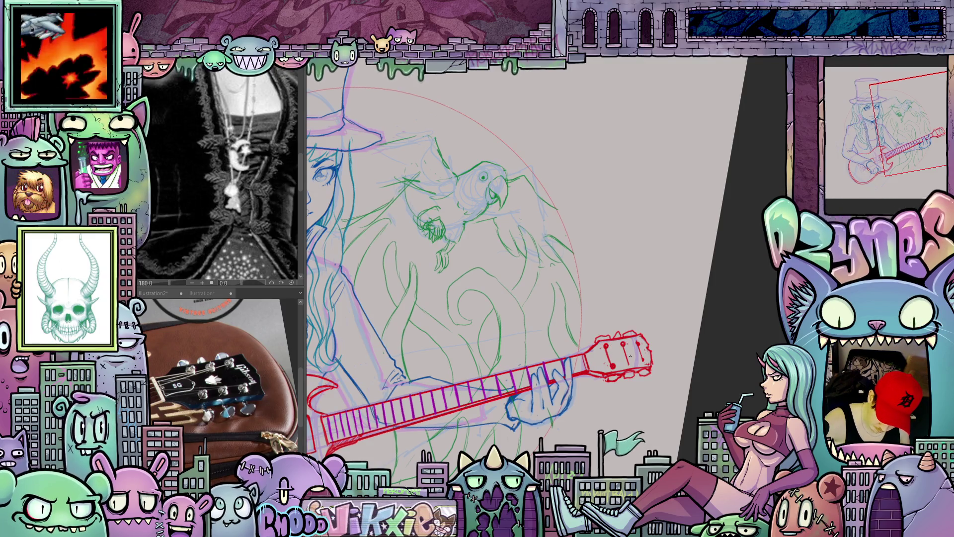
{"action": "left_click", "coordinate": [628, 363]}
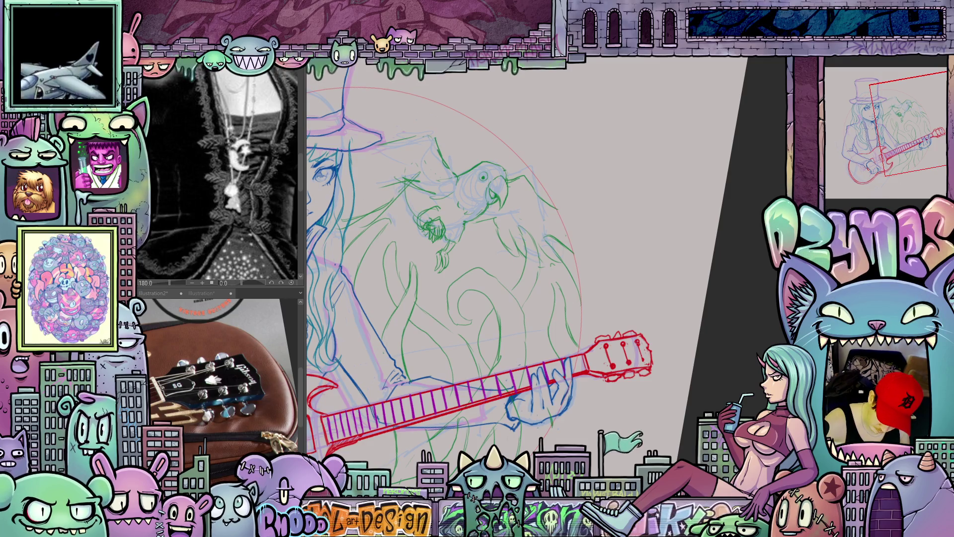
{"action": "left_click", "coordinate": [642, 359]}
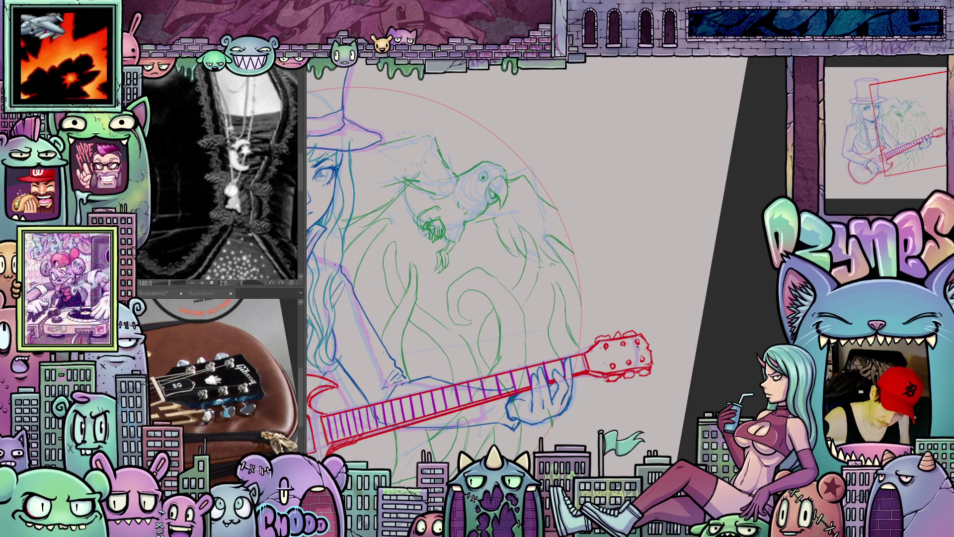
{"action": "key", "text": "ctrl+minus"}
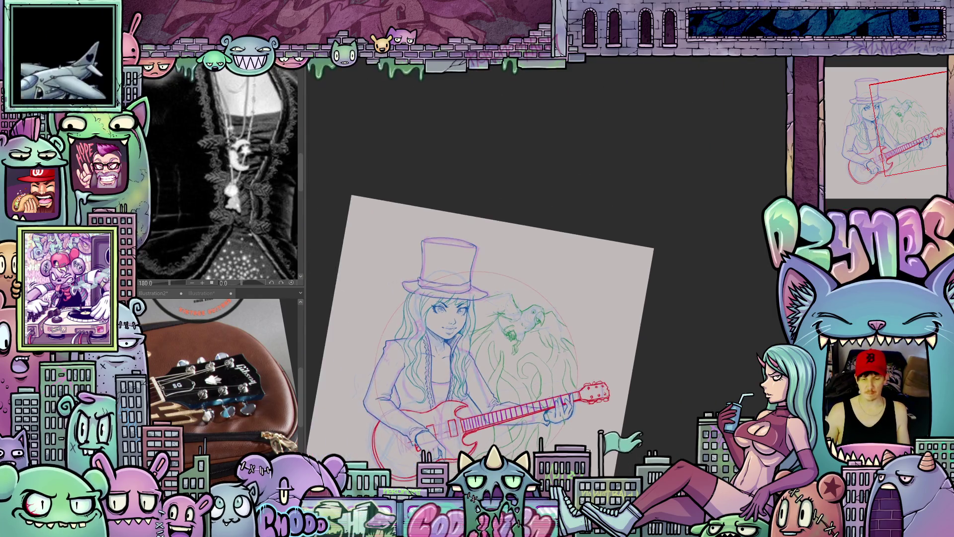
- Pan the drawing up and right and zoom in on the parrot and headstock
{"action": "mouse_move", "coordinate": [620, 433]}
{"action": "left_mouse_down"}
{"action": "mouse_move", "coordinate": [660, 422]}
{"action": "mouse_move", "coordinate": [653, 425]}
{"action": "left_mouse_up"}
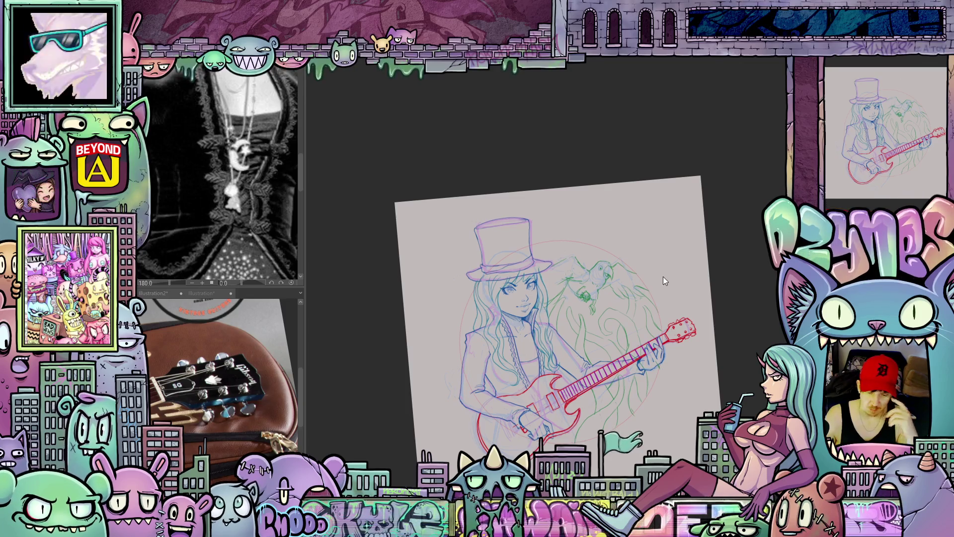
{"action": "scroll", "coordinate": [678, 355], "scroll_direction": "up", "scroll_amount": 5}
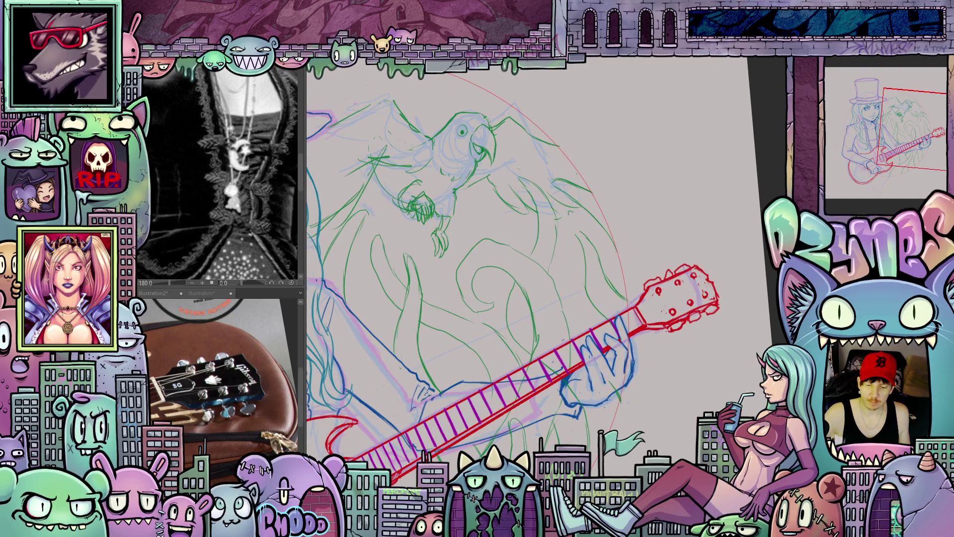
- Rotate the canvas until the guitar neck lies level, and switch the reference to the Guitar Chimp headstock photo
{"action": "key", "text": "asciicircum"}
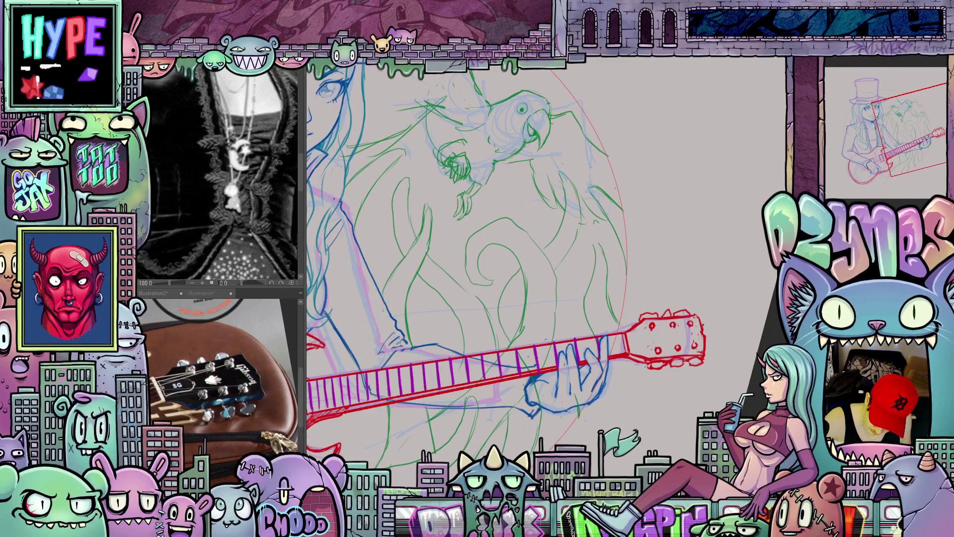
{"action": "left_click_drag", "start_coordinate": [718, 360], "coordinate": [679, 336]}
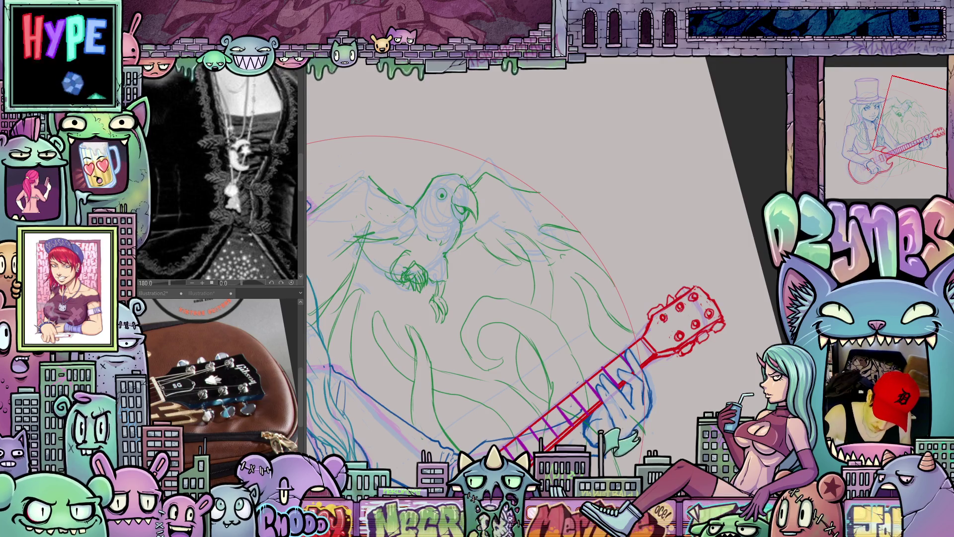
{"action": "mouse_move", "coordinate": [661, 321]}
{"action": "left_mouse_down"}
{"action": "mouse_move", "coordinate": [704, 348]}
{"action": "mouse_move", "coordinate": [716, 380]}
{"action": "mouse_move", "coordinate": [666, 267]}
{"action": "left_mouse_up"}
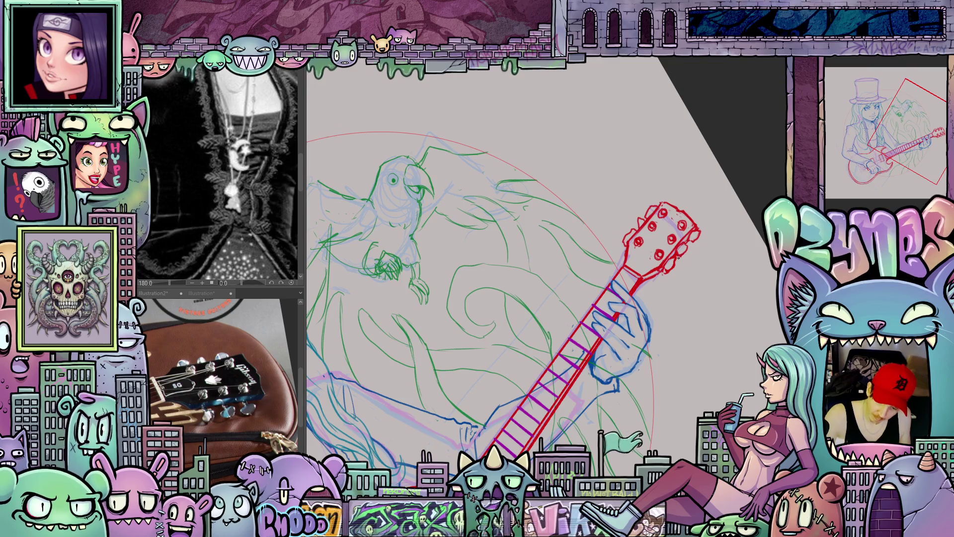
{"action": "mouse_move", "coordinate": [659, 314]}
{"action": "left_mouse_down"}
{"action": "mouse_move", "coordinate": [730, 293]}
{"action": "mouse_move", "coordinate": [730, 357]}
{"action": "left_mouse_up"}
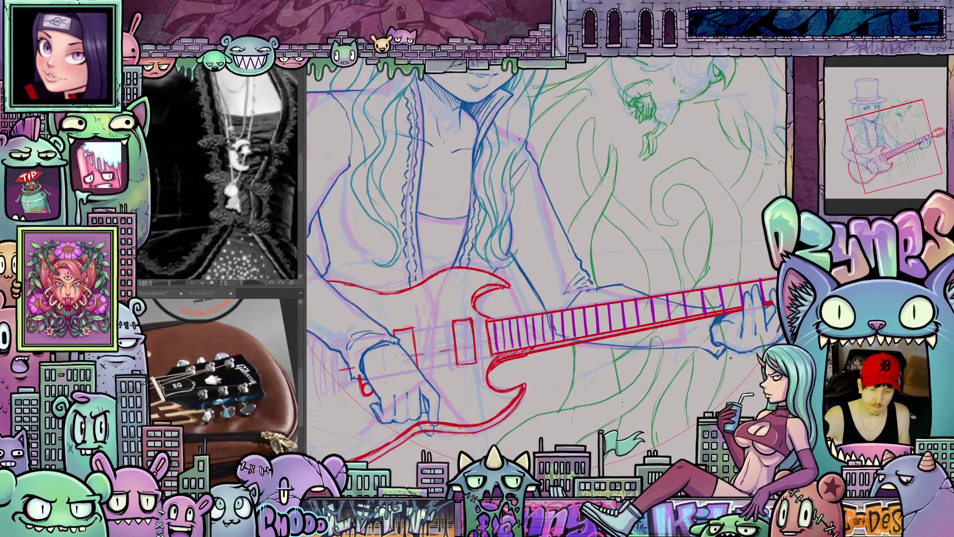
{"action": "scroll", "coordinate": [697, 386], "scroll_direction": "down", "scroll_amount": 5}
{"action": "scroll", "coordinate": [697, 386], "scroll_direction": "up", "scroll_amount": 5}
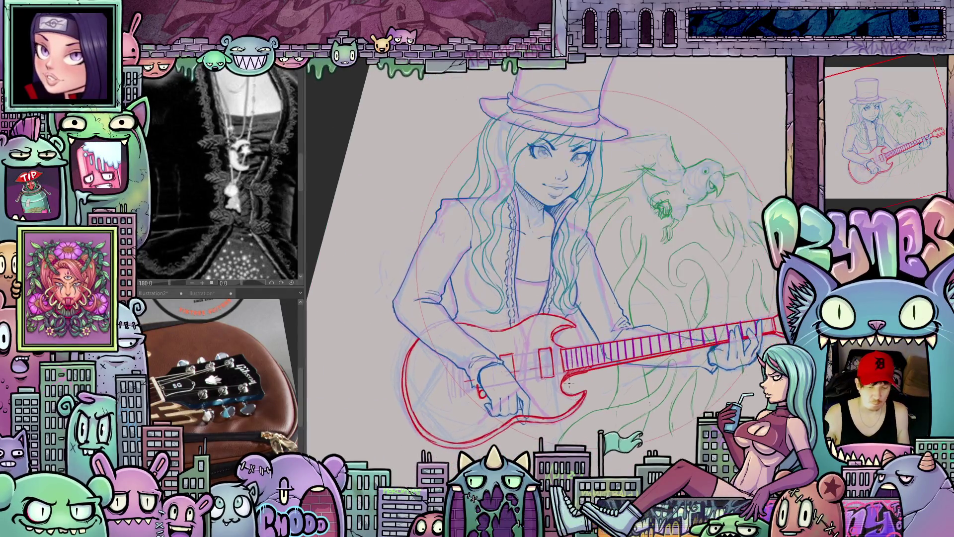
{"action": "left_click", "coordinate": [288, 381]}
{"action": "scroll", "coordinate": [289, 381], "scroll_direction": "down", "scroll_amount": 2}
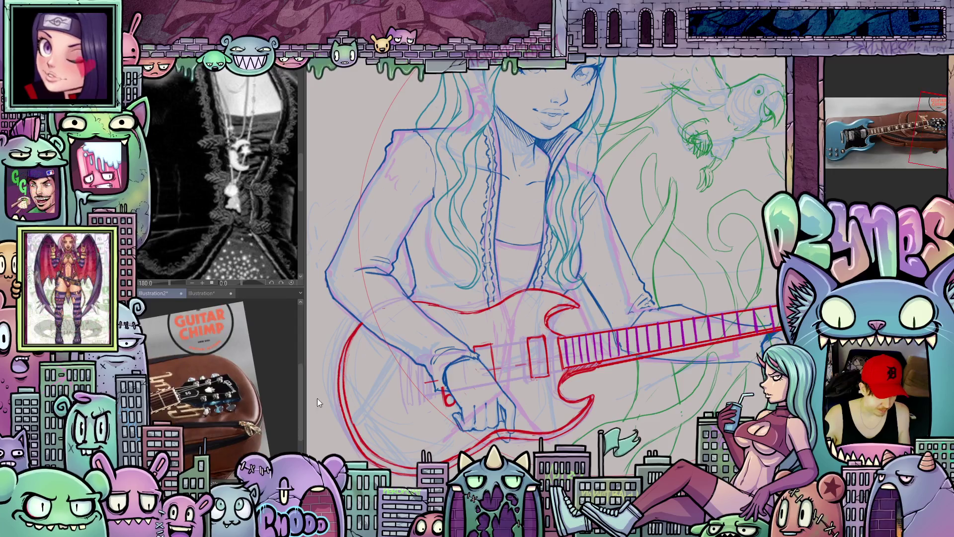
- Draw the small red SG-marked plate on the headstock between the rows of tuning pegs
{"action": "left_click", "coordinate": [611, 303]}
{"action": "scroll", "coordinate": [610, 303], "scroll_direction": "up", "scroll_amount": 3}
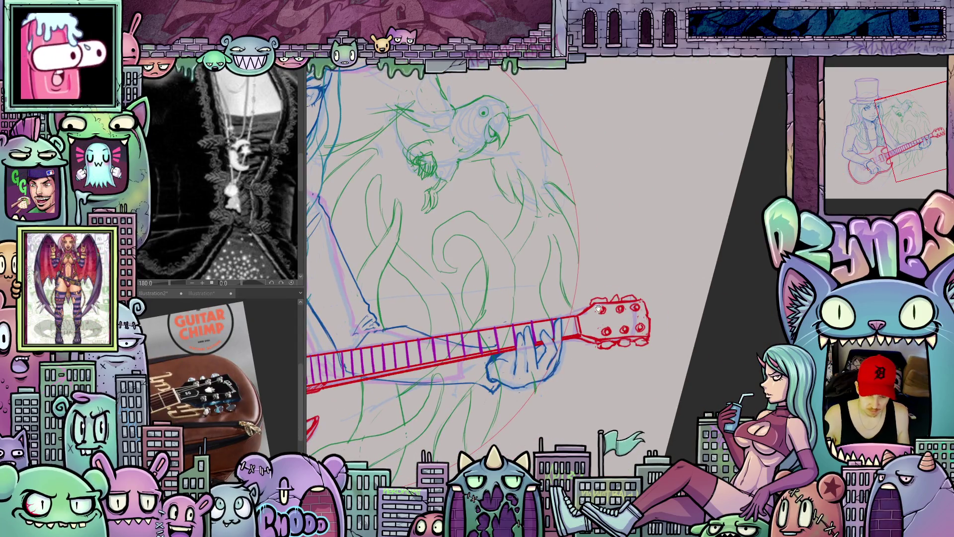
{"action": "scroll", "coordinate": [611, 303], "scroll_direction": "up", "scroll_amount": 2}
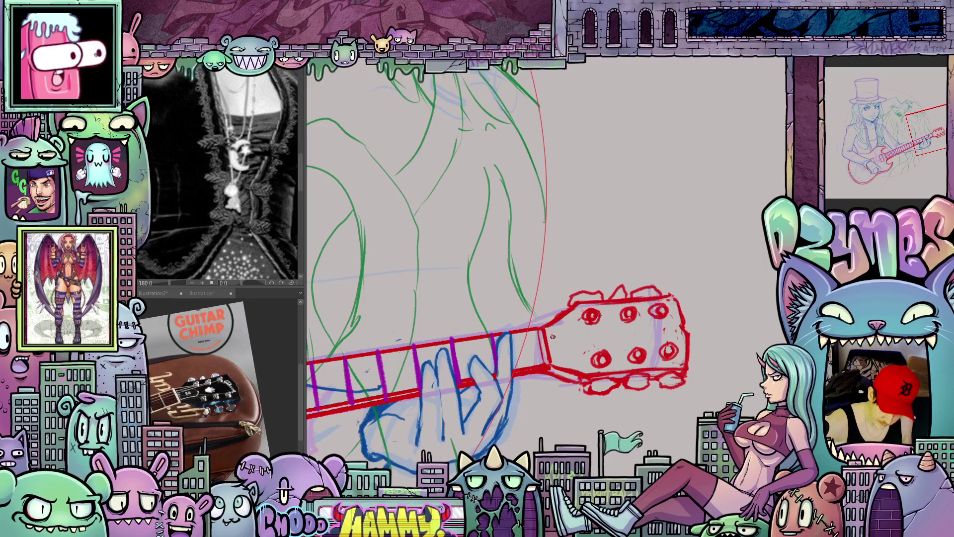
{"action": "mouse_move", "coordinate": [565, 360]}
{"action": "left_mouse_down"}
{"action": "mouse_move", "coordinate": [660, 308]}
{"action": "mouse_move", "coordinate": [684, 266]}
{"action": "mouse_move", "coordinate": [628, 287]}
{"action": "left_mouse_up"}
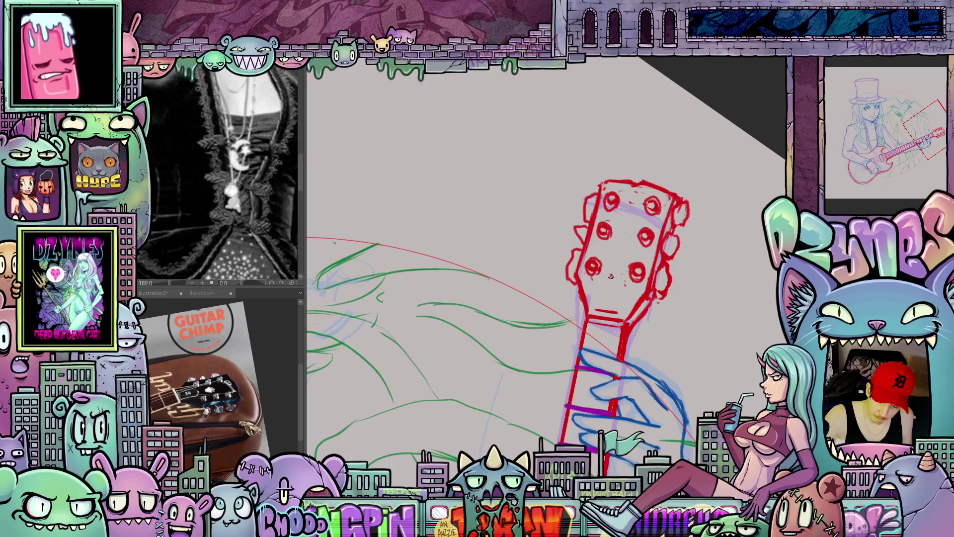
{"action": "mouse_move", "coordinate": [599, 298]}
{"action": "left_mouse_down"}
{"action": "mouse_move", "coordinate": [609, 312]}
{"action": "mouse_move", "coordinate": [619, 283]}
{"action": "mouse_move", "coordinate": [639, 308]}
{"action": "left_mouse_up"}
{"action": "mouse_move", "coordinate": [680, 283]}
{"action": "left_mouse_down"}
{"action": "mouse_move", "coordinate": [627, 327]}
{"action": "mouse_move", "coordinate": [568, 338]}
{"action": "left_mouse_up"}
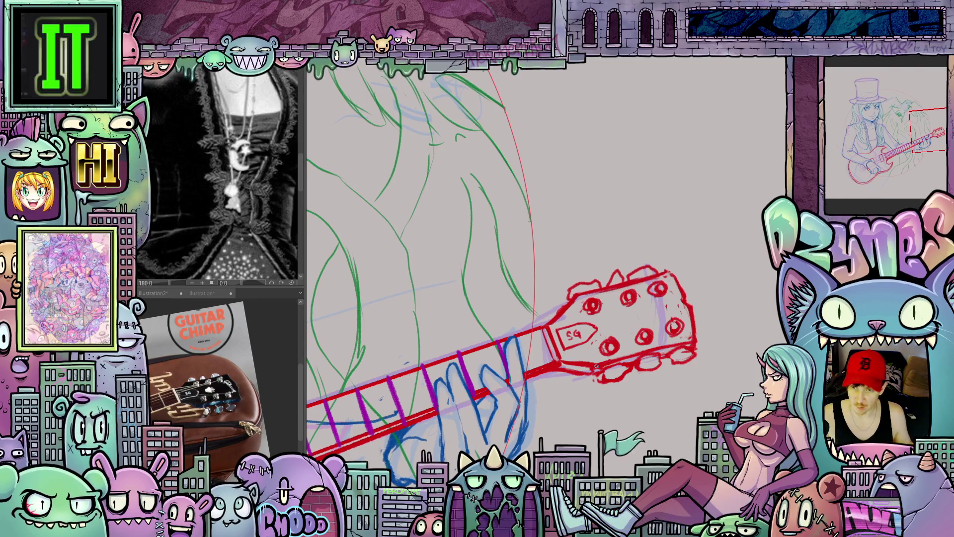
{"action": "left_click_drag", "start_coordinate": [642, 379], "coordinate": [571, 297]}
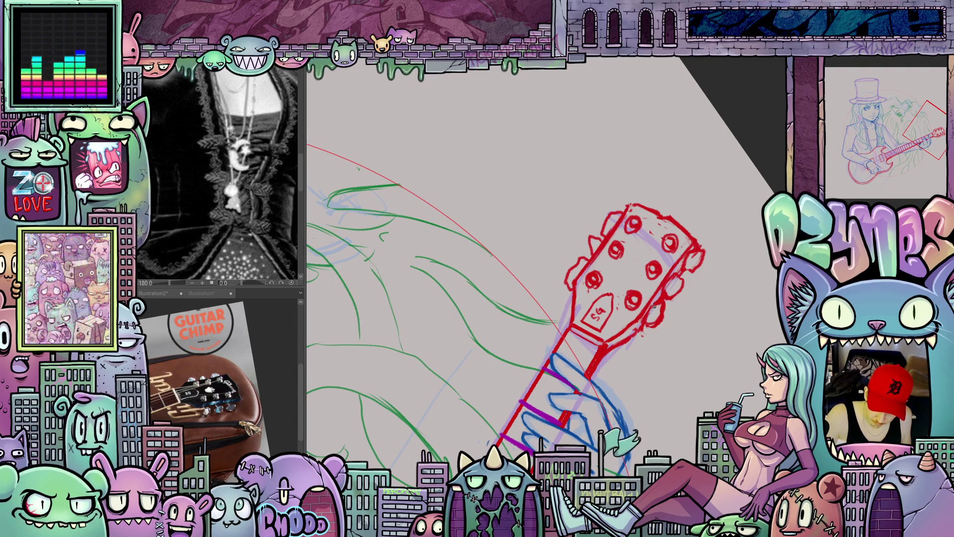
{"action": "left_click_drag", "start_coordinate": [664, 311], "coordinate": [674, 405]}
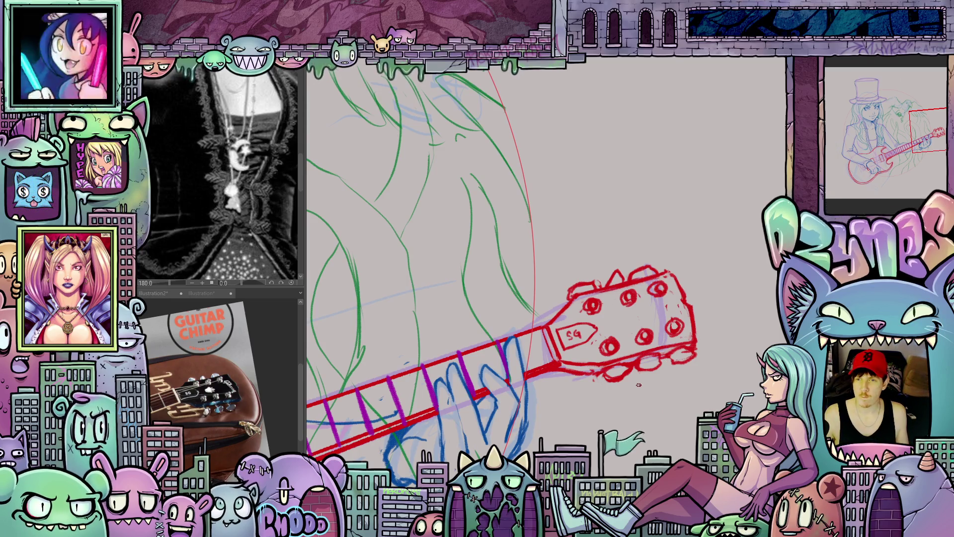
{"action": "scroll", "coordinate": [638, 385], "scroll_direction": "down", "scroll_amount": 3}
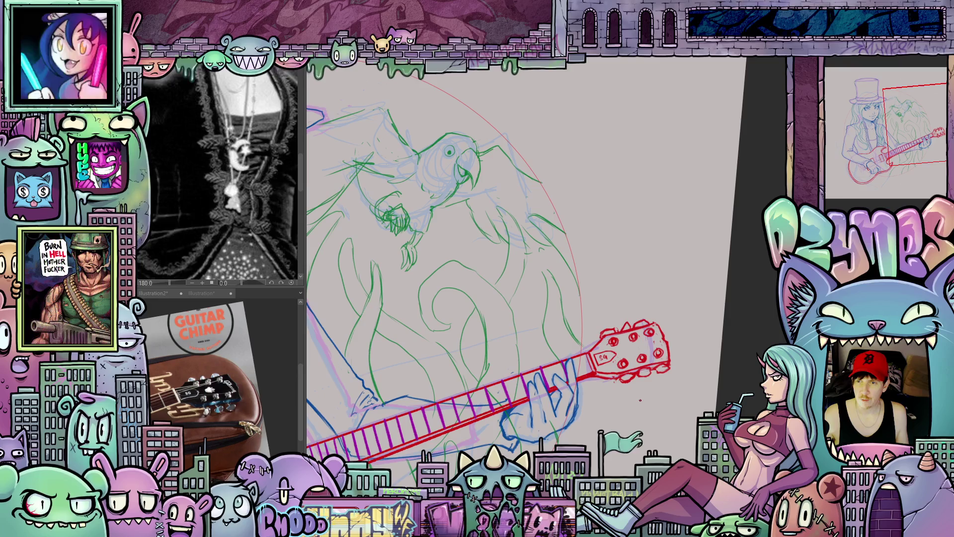
{"action": "scroll", "coordinate": [644, 427], "scroll_direction": "down", "scroll_amount": 2}
{"action": "mouse_move", "coordinate": [636, 358]}
{"action": "left_mouse_down"}
{"action": "mouse_move", "coordinate": [745, 277]}
{"action": "mouse_move", "coordinate": [714, 315]}
{"action": "mouse_move", "coordinate": [735, 308]}
{"action": "left_mouse_up"}
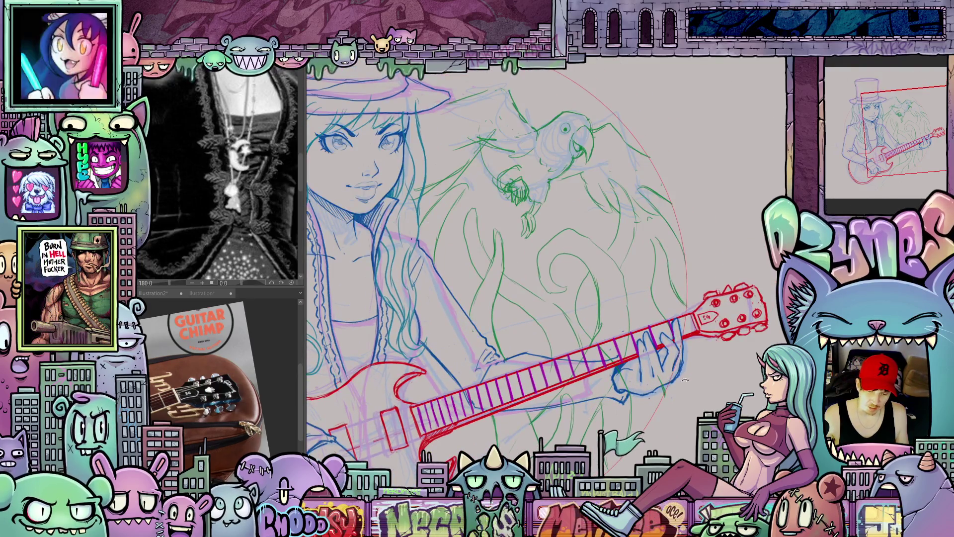
{"action": "left_click_drag", "start_coordinate": [685, 380], "coordinate": [669, 397]}
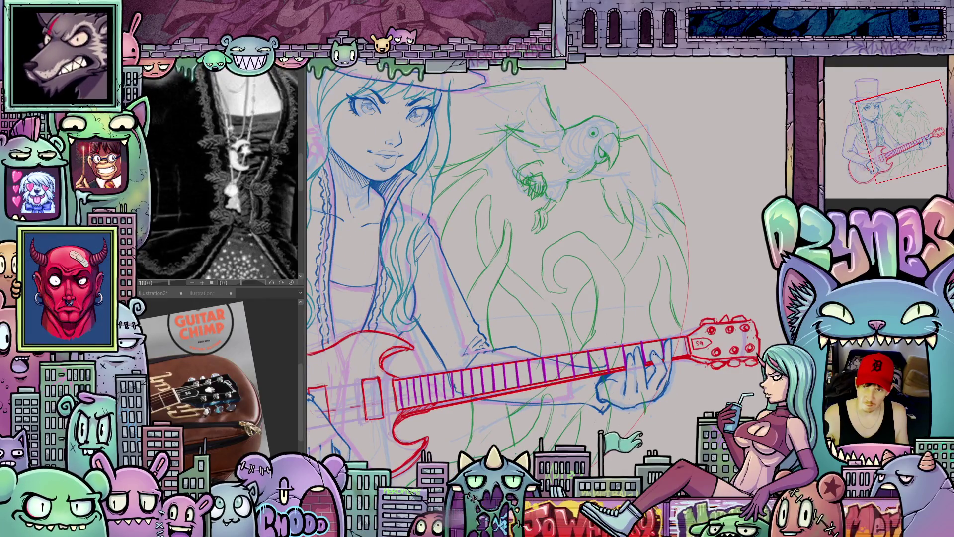
{"action": "scroll", "coordinate": [654, 354], "scroll_direction": "up", "scroll_amount": 2}
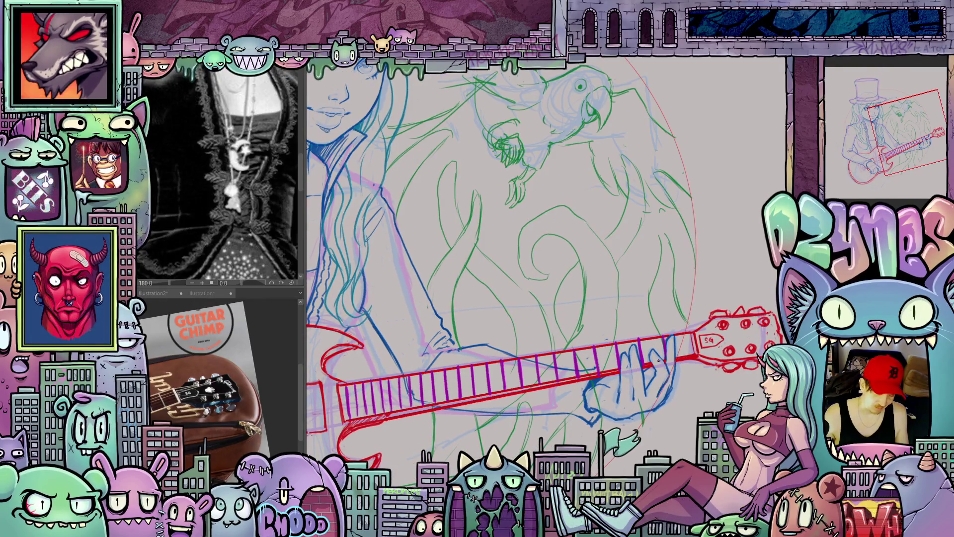
{"action": "scroll", "coordinate": [697, 377], "scroll_direction": "down", "scroll_amount": 3}
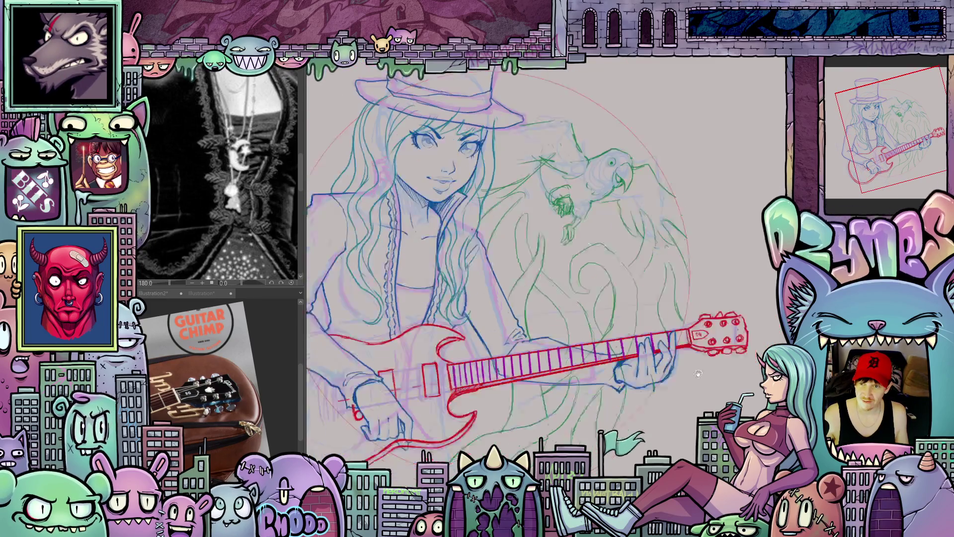
{"action": "left_click_drag", "start_coordinate": [723, 383], "coordinate": [731, 363]}
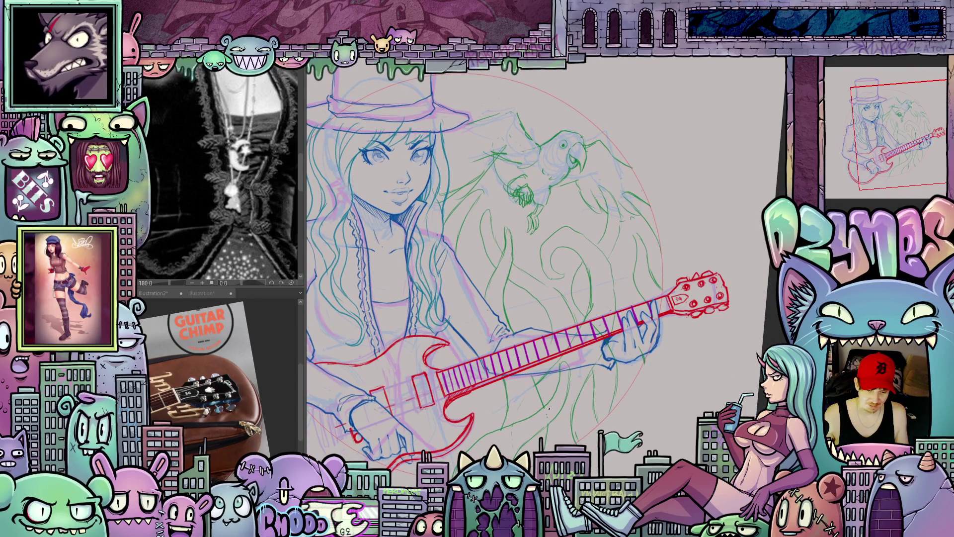
{"action": "scroll", "coordinate": [549, 408], "scroll_direction": "up", "scroll_amount": 3}
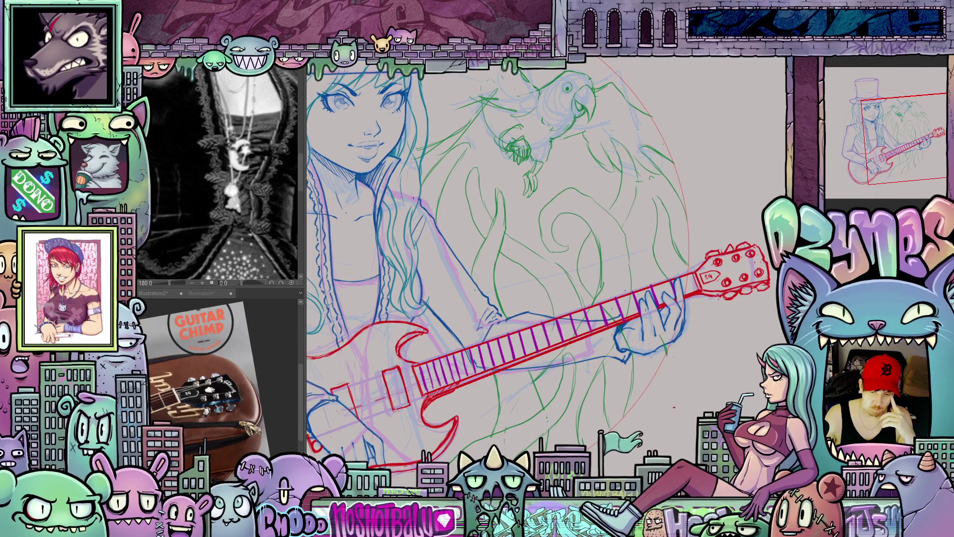
{"action": "scroll", "coordinate": [674, 407], "scroll_direction": "down", "scroll_amount": 2}
{"action": "scroll", "coordinate": [485, 419], "scroll_direction": "up", "scroll_amount": 4}
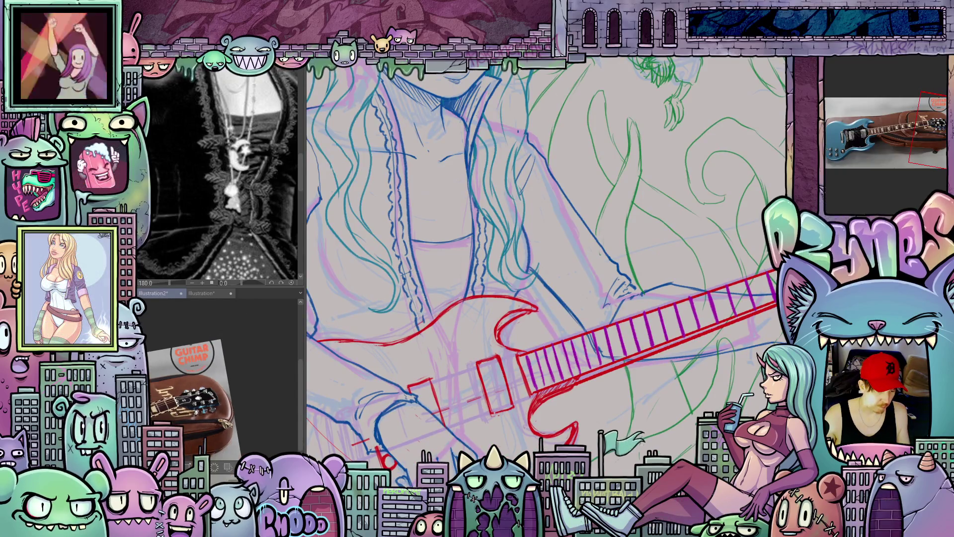
- Rotate the canvas until the guitar stands upright, centred over its body
{"action": "scroll", "coordinate": [268, 366], "scroll_direction": "up", "scroll_amount": 2}
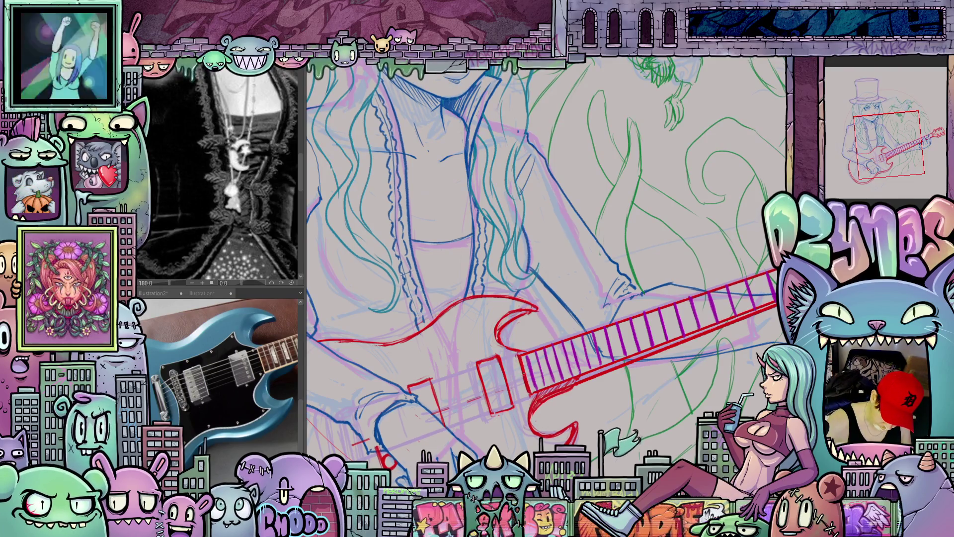
{"action": "left_click_drag", "start_coordinate": [528, 385], "coordinate": [637, 332]}
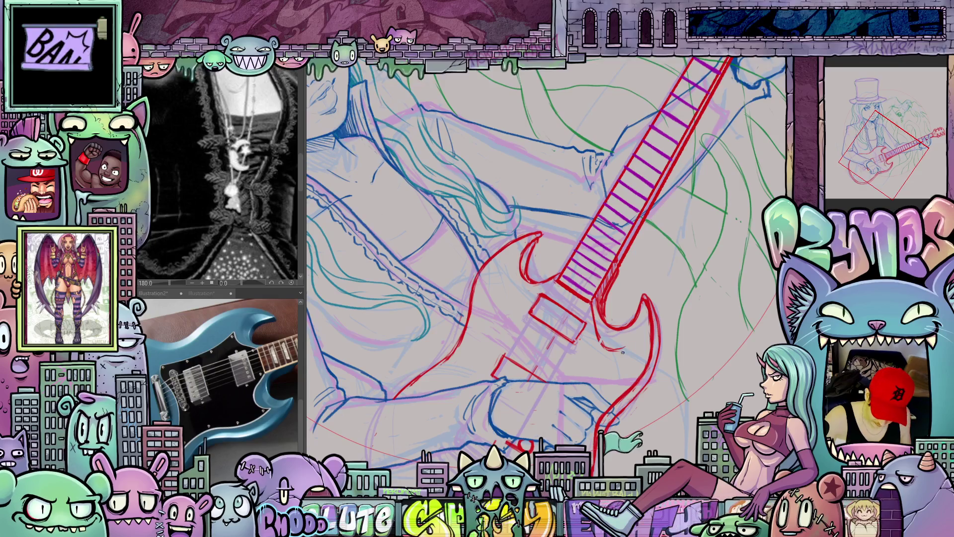
{"action": "mouse_move", "coordinate": [611, 390]}
{"action": "left_mouse_down"}
{"action": "mouse_move", "coordinate": [685, 328]}
{"action": "mouse_move", "coordinate": [710, 288]}
{"action": "left_mouse_up"}
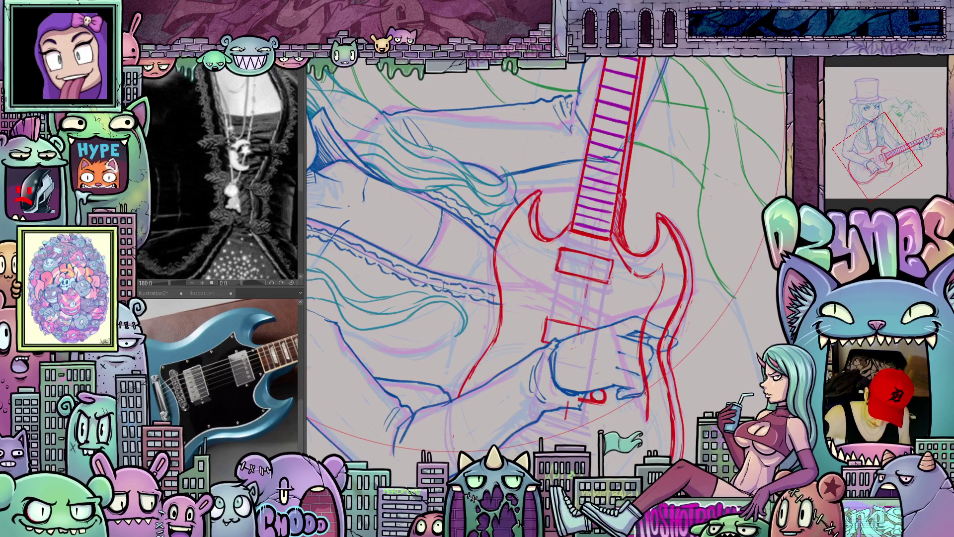
{"action": "left_click_drag", "start_coordinate": [658, 298], "coordinate": [714, 304]}
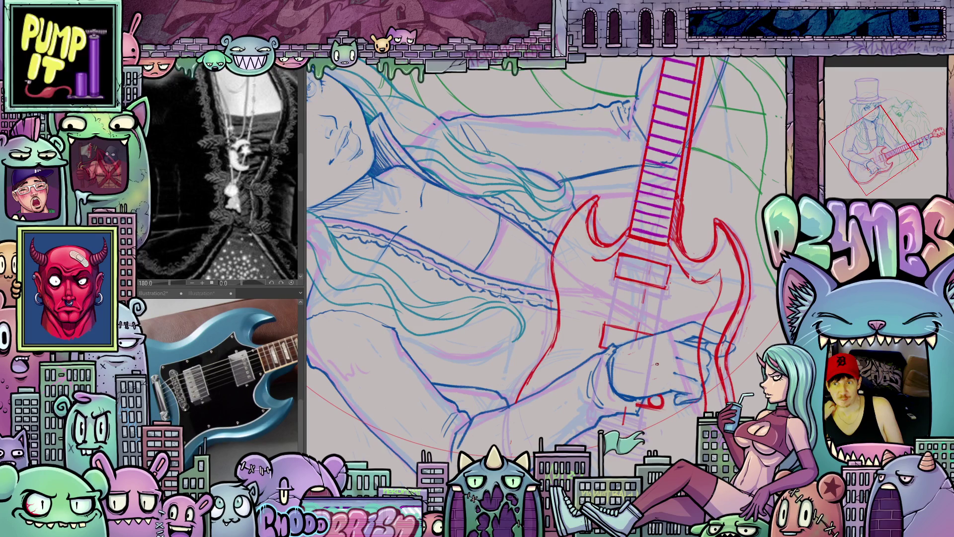
- Frame the whole reference guitar body in the reference photo sub-view
{"action": "left_click", "coordinate": [237, 381]}
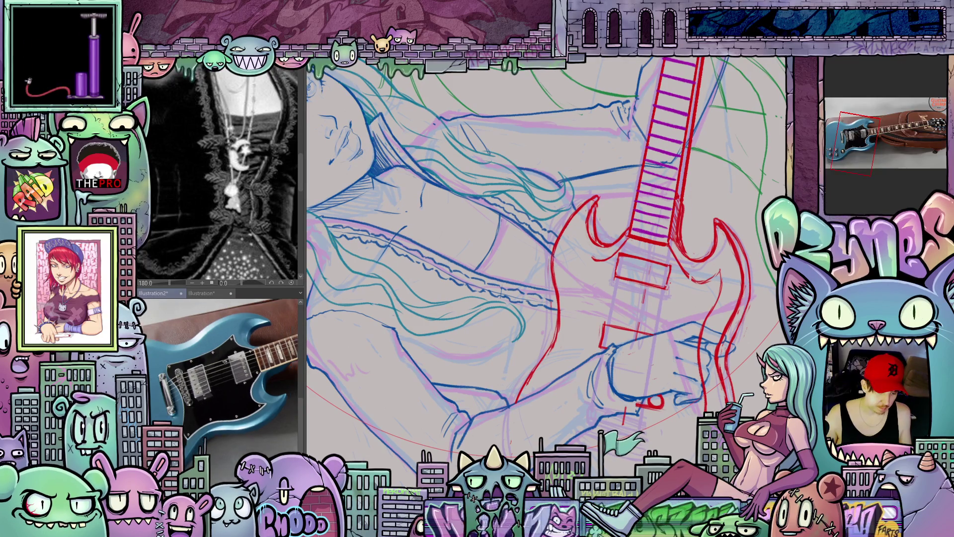
{"action": "scroll", "coordinate": [237, 381], "scroll_direction": "down", "scroll_amount": 3}
{"action": "left_click_drag", "start_coordinate": [238, 381], "coordinate": [190, 417]}
{"action": "scroll", "coordinate": [274, 338], "scroll_direction": "up", "scroll_amount": 5}
{"action": "left_click_drag", "start_coordinate": [275, 339], "coordinate": [262, 373]}
{"action": "scroll", "coordinate": [262, 373], "scroll_direction": "down", "scroll_amount": 5}
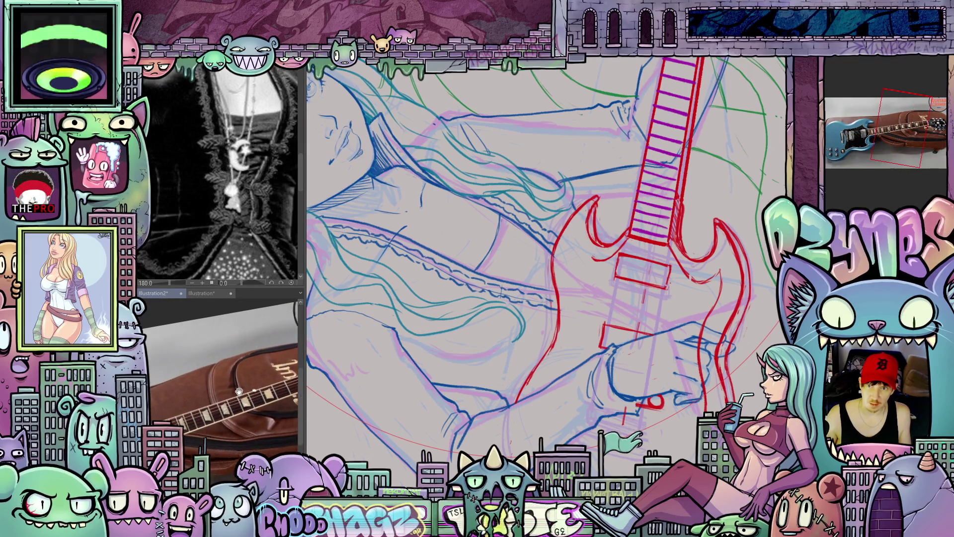
{"action": "left_click_drag", "start_coordinate": [218, 399], "coordinate": [252, 379]}
{"action": "scroll", "coordinate": [252, 378], "scroll_direction": "down", "scroll_amount": 2}
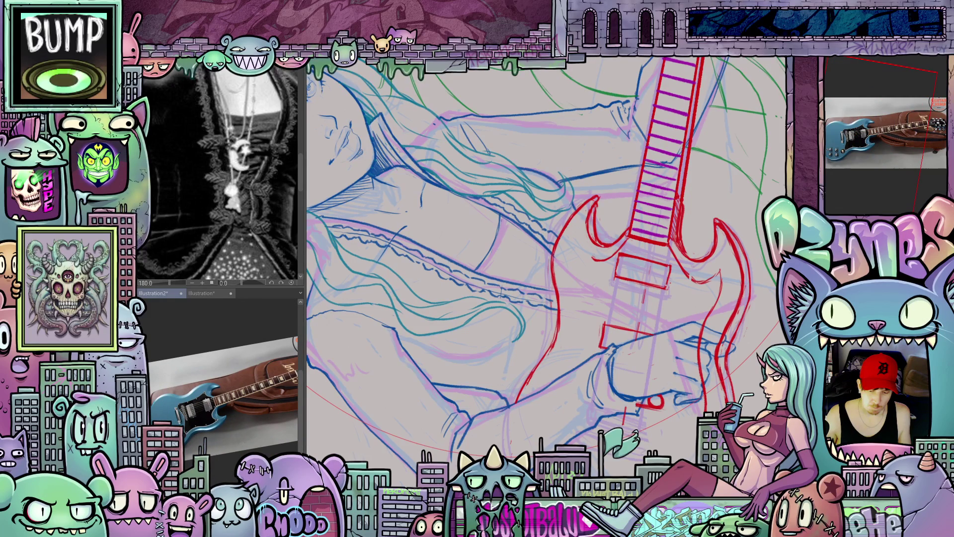
{"action": "scroll", "coordinate": [707, 393], "scroll_direction": "up", "scroll_amount": 2}
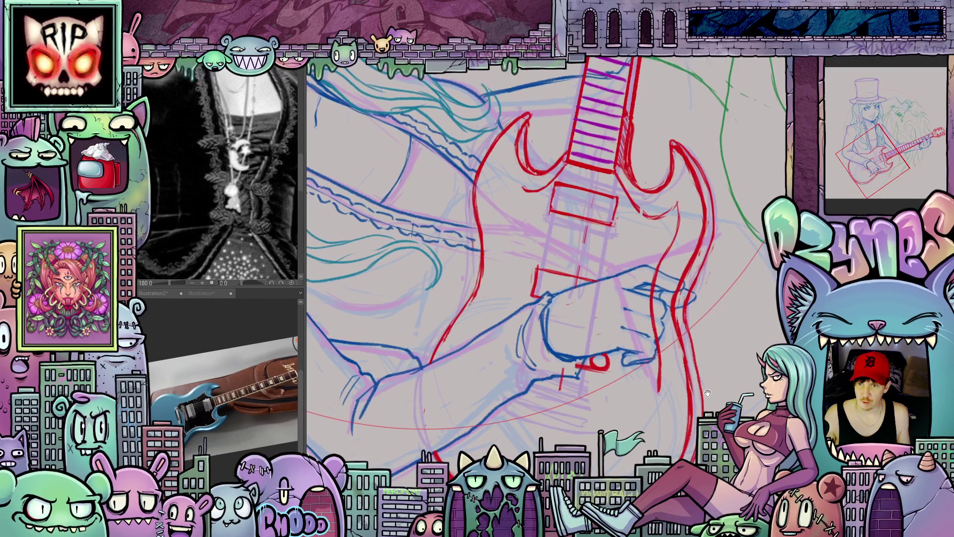
- Draw the red lower body edge and pickup outlines under the strumming hand, then reset the view upright
{"action": "mouse_move", "coordinate": [721, 375]}
{"action": "left_mouse_down"}
{"action": "mouse_move", "coordinate": [645, 448]}
{"action": "mouse_move", "coordinate": [560, 473]}
{"action": "left_mouse_up"}
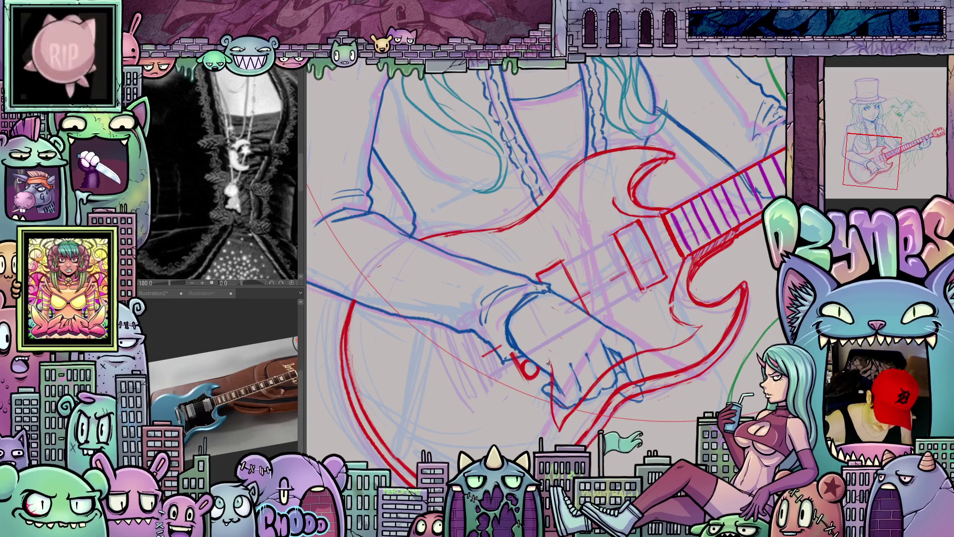
{"action": "mouse_move", "coordinate": [549, 344]}
{"action": "left_mouse_down"}
{"action": "mouse_move", "coordinate": [673, 461]}
{"action": "mouse_move", "coordinate": [619, 396]}
{"action": "left_mouse_up"}
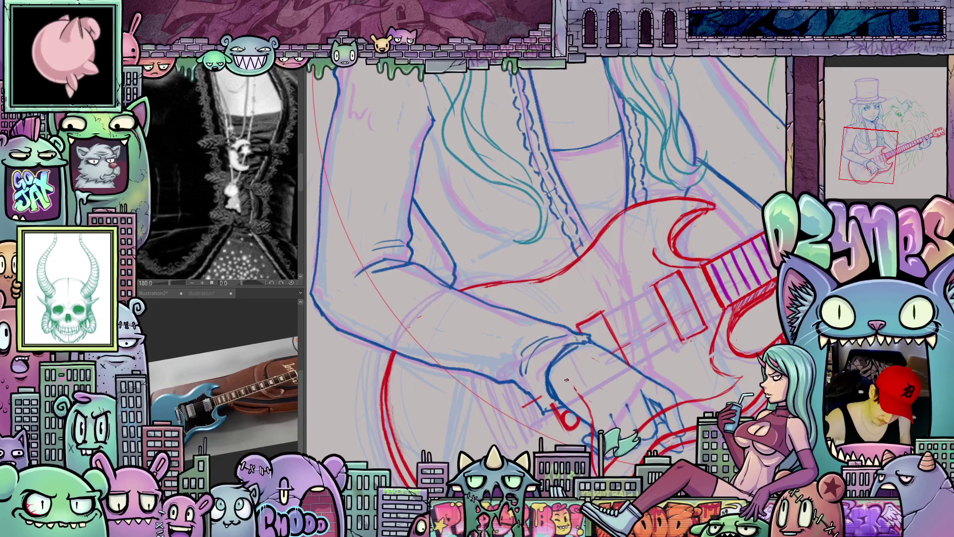
{"action": "left_click_drag", "start_coordinate": [734, 394], "coordinate": [670, 287]}
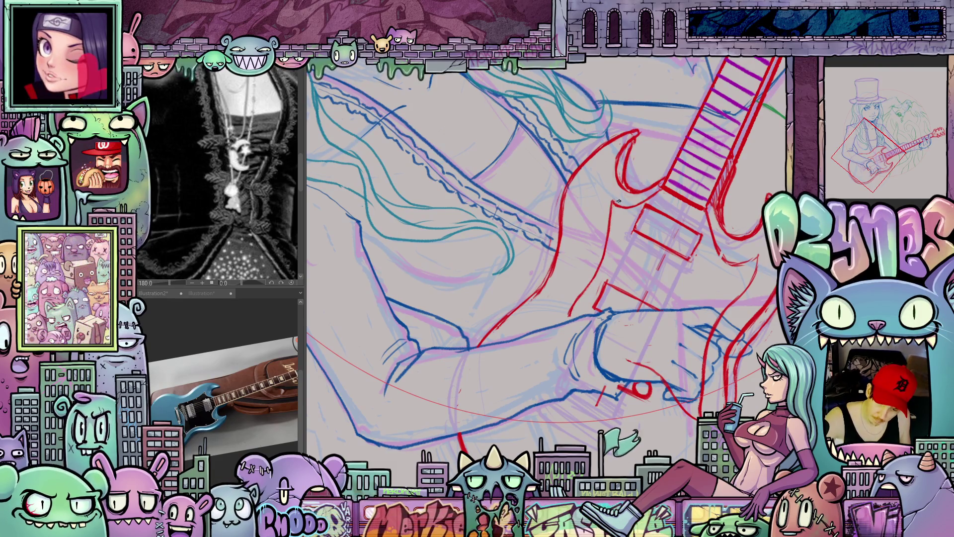
{"action": "key", "text": "ctrl+0"}
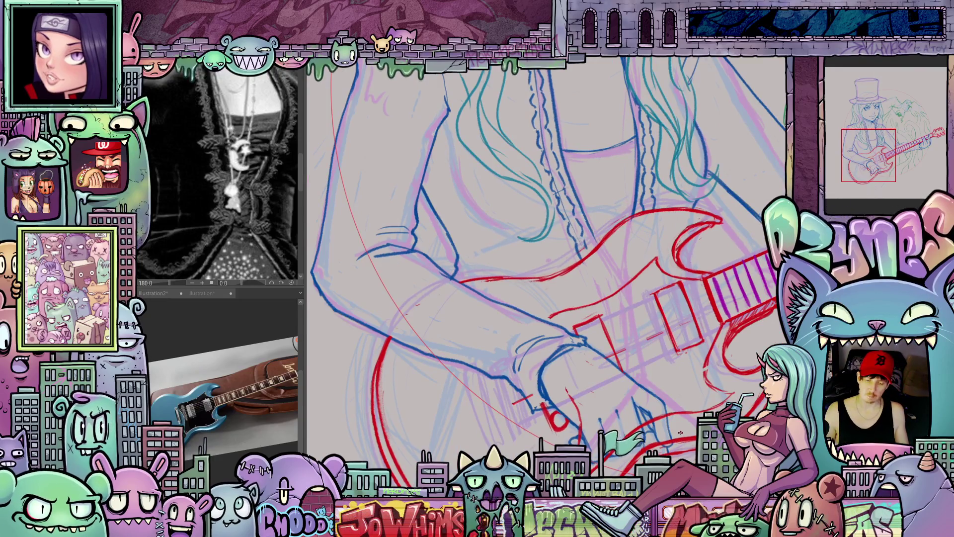
- Sketch the strumming hand and its fingers in blue over the red guitar body
{"action": "scroll", "coordinate": [676, 431], "scroll_direction": "up", "scroll_amount": 2}
{"action": "left_click_drag", "start_coordinate": [676, 431], "coordinate": [671, 434]}
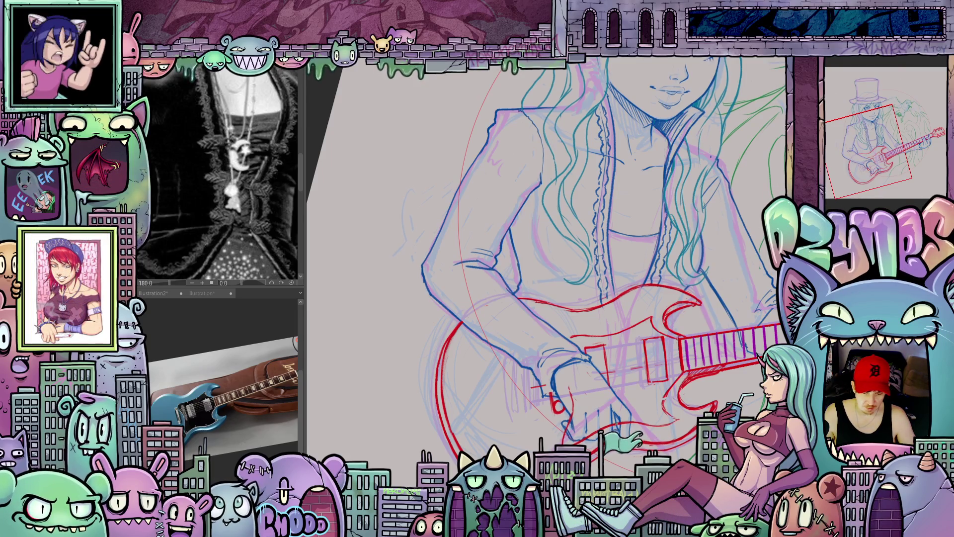
{"action": "scroll", "coordinate": [608, 432], "scroll_direction": "up", "scroll_amount": 3}
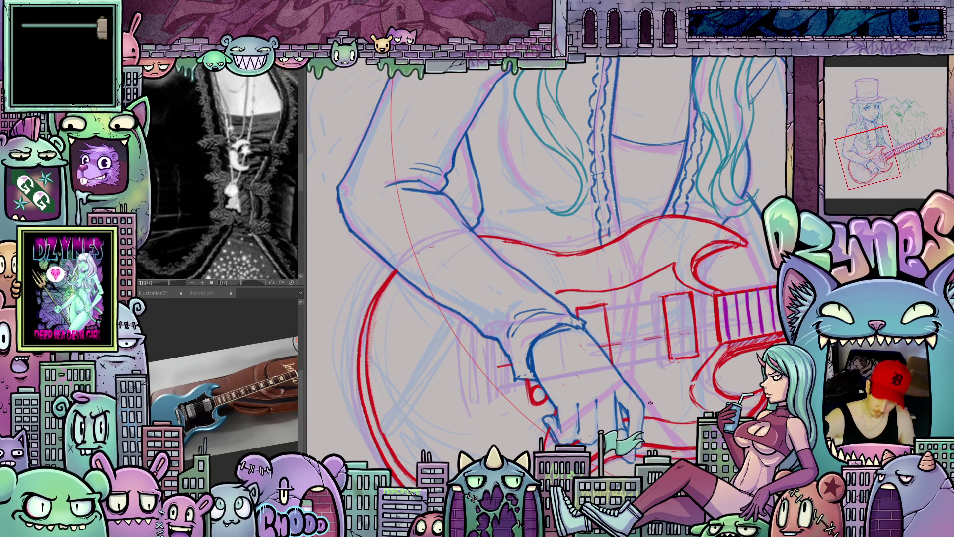
{"action": "scroll", "coordinate": [437, 360], "scroll_direction": "down", "scroll_amount": 3}
{"action": "scroll", "coordinate": [662, 368], "scroll_direction": "up", "scroll_amount": 5}
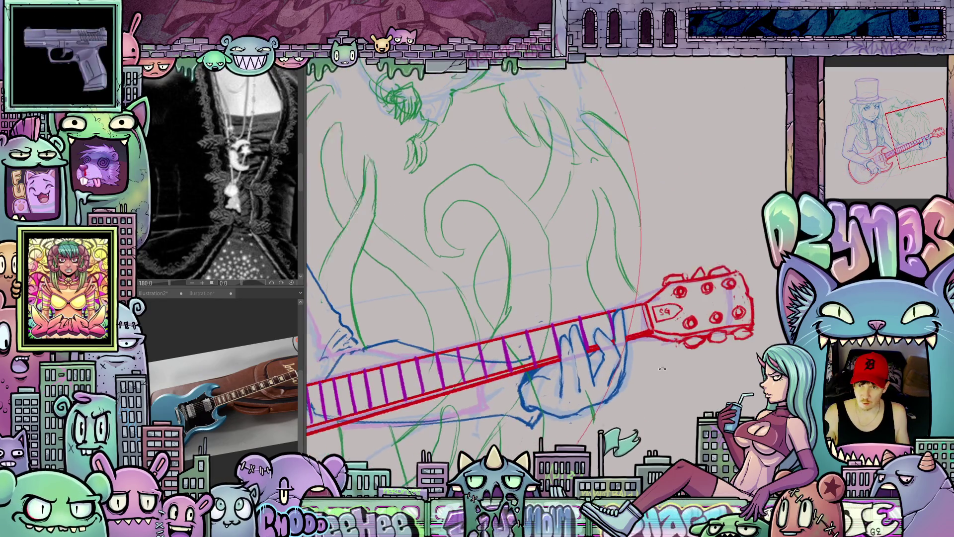
- Draw the blue fretting hand gripping the neck just below the SG headstock
{"action": "left_click_drag", "start_coordinate": [662, 368], "coordinate": [669, 352]}
{"action": "left_click_drag", "start_coordinate": [609, 349], "coordinate": [589, 371]}
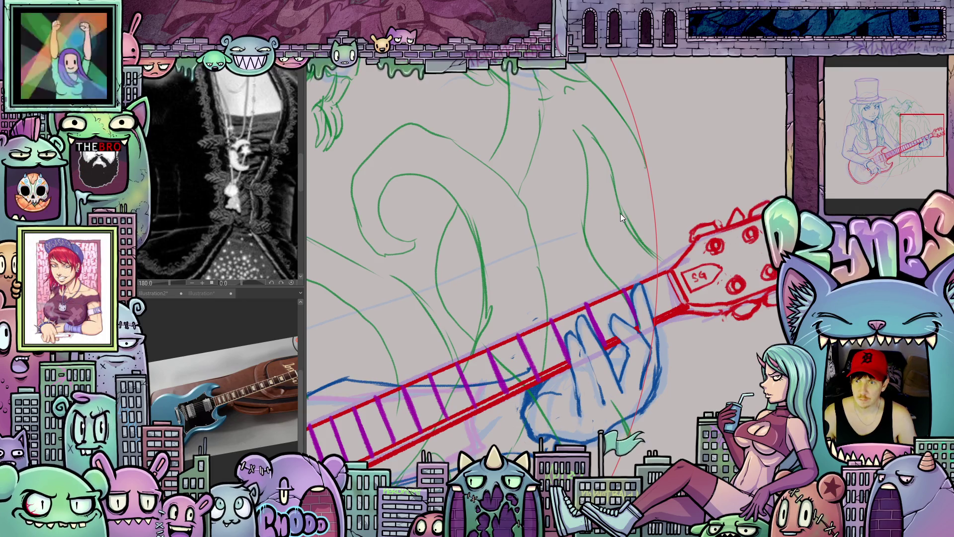
- Zoom out and draw the green parrot and curling tendrils inside the circle behind the girl
{"action": "scroll", "coordinate": [621, 212], "scroll_direction": "down", "scroll_amount": 2}
{"action": "scroll", "coordinate": [618, 328], "scroll_direction": "down", "scroll_amount": 1}
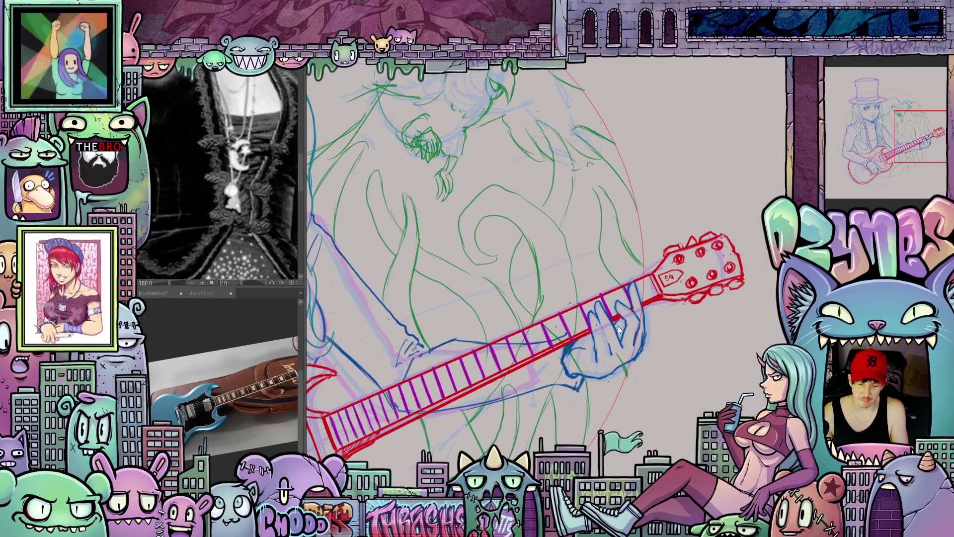
{"action": "scroll", "coordinate": [615, 366], "scroll_direction": "down", "scroll_amount": 3}
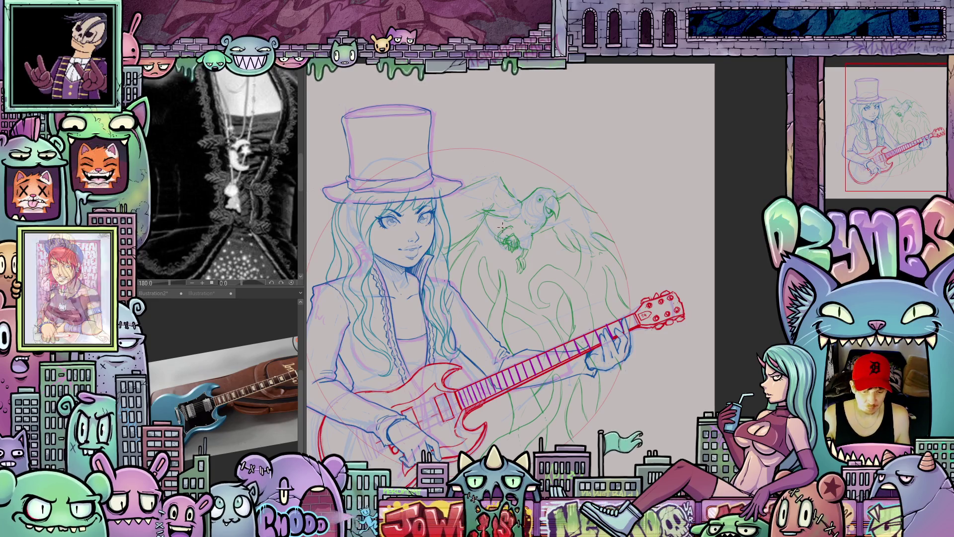
- Zoom in on the parrot beside the girl's face and build up its green pencil lines
{"action": "scroll", "coordinate": [514, 234], "scroll_direction": "down", "scroll_amount": 2}
{"action": "left_click_drag", "start_coordinate": [514, 234], "coordinate": [528, 245]}
{"action": "scroll", "coordinate": [529, 245], "scroll_direction": "up", "scroll_amount": 3}
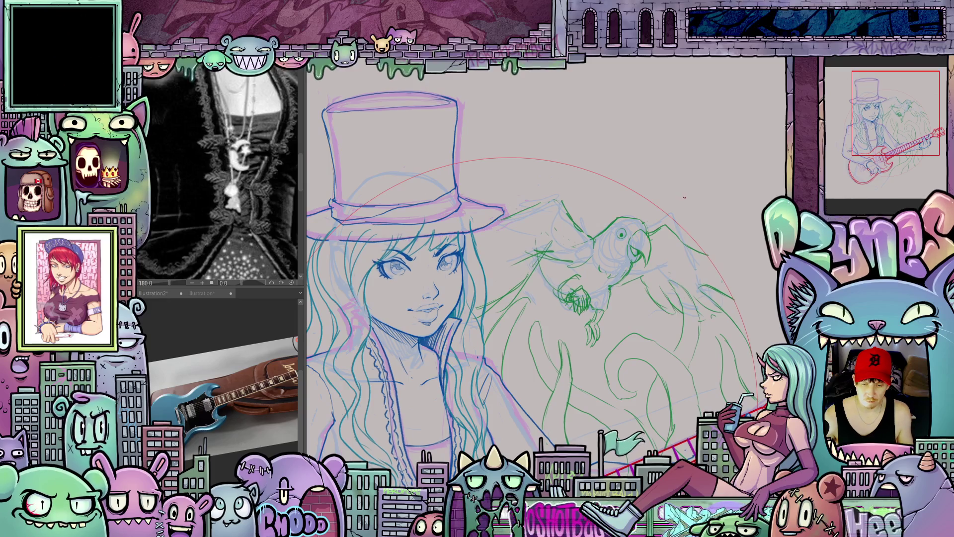
{"action": "scroll", "coordinate": [684, 197], "scroll_direction": "down", "scroll_amount": 5}
{"action": "scroll", "coordinate": [612, 220], "scroll_direction": "up", "scroll_amount": 5}
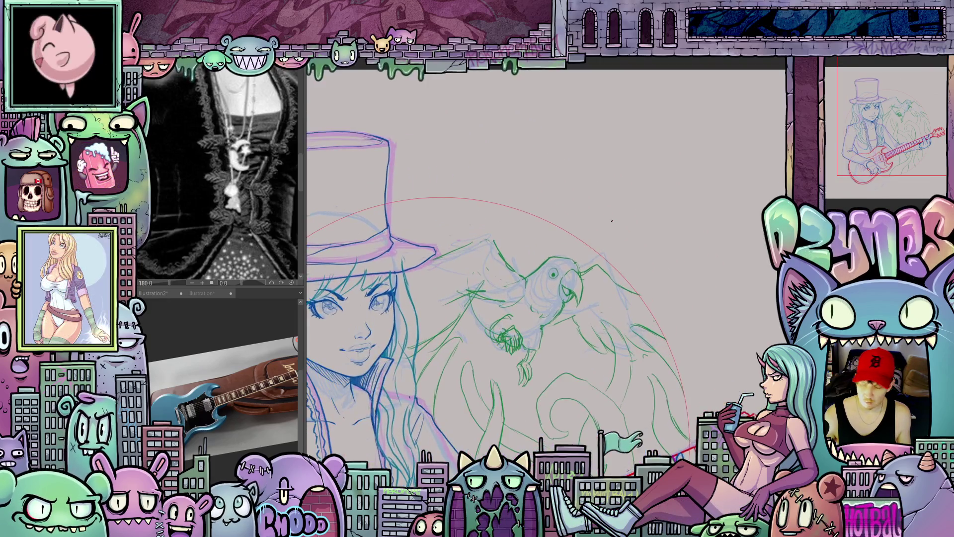
{"action": "scroll", "coordinate": [612, 220], "scroll_direction": "up", "scroll_amount": 1}
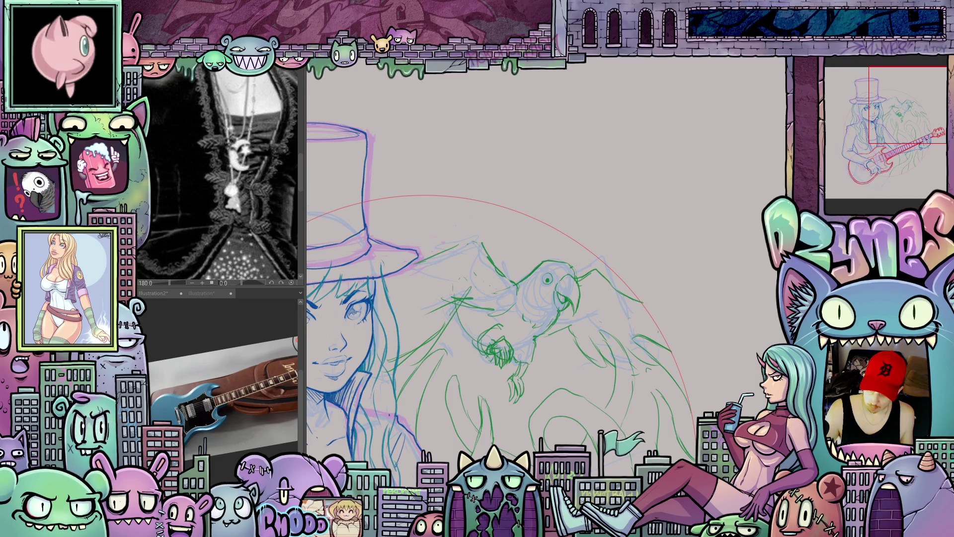
{"action": "key", "text": "minus"}
{"action": "key", "text": "minus"}
{"action": "key", "text": "minus"}
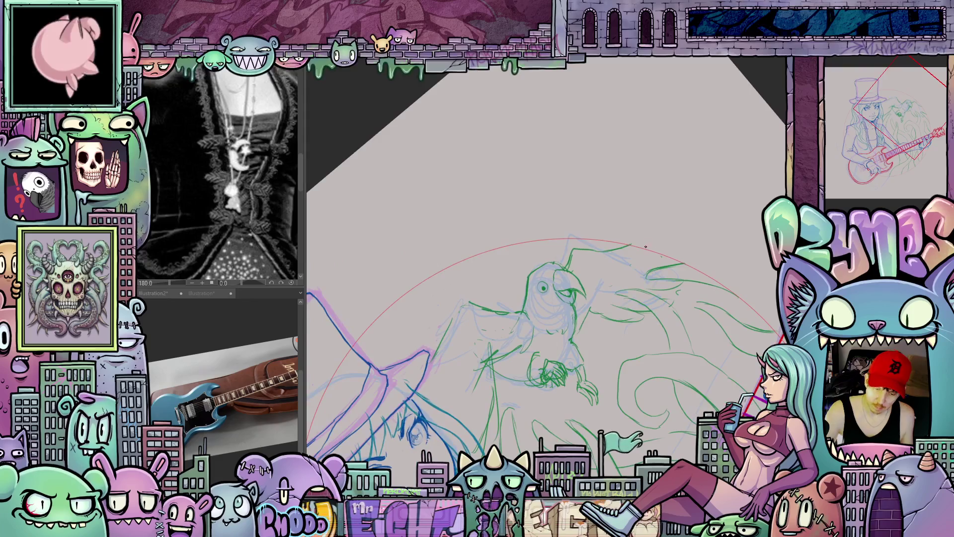
- Add a green line above the parrot's head and redraw its tip, then recentre on the face
{"action": "mouse_move", "coordinate": [624, 247]}
{"action": "left_mouse_down"}
{"action": "mouse_move", "coordinate": [661, 233]}
{"action": "mouse_move", "coordinate": [690, 207]}
{"action": "left_mouse_up"}
{"action": "mouse_move", "coordinate": [685, 241]}
{"action": "left_mouse_down"}
{"action": "mouse_move", "coordinate": [706, 247]}
{"action": "mouse_move", "coordinate": [669, 271]}
{"action": "left_mouse_up"}
{"action": "left_click_drag", "start_coordinate": [731, 352], "coordinate": [650, 356]}
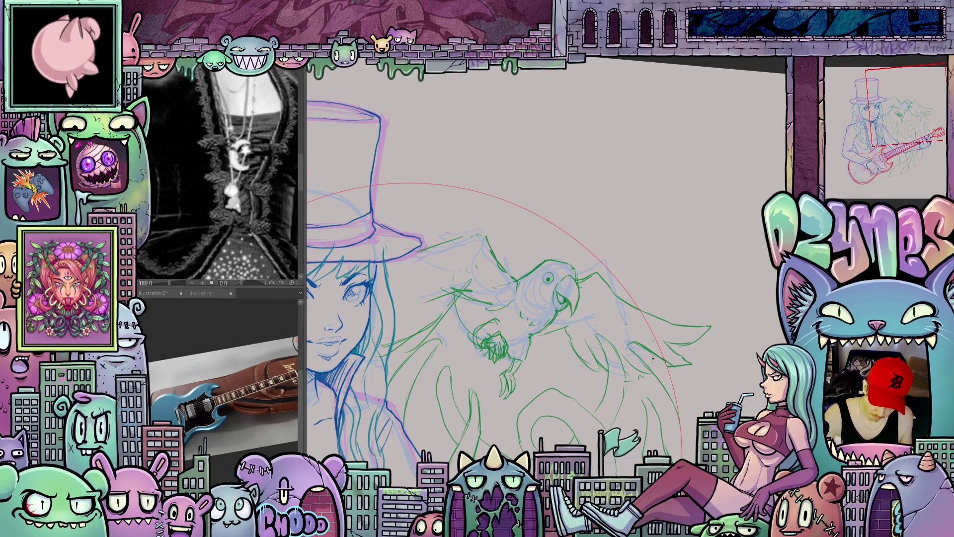
{"action": "left_click_drag", "start_coordinate": [651, 359], "coordinate": [658, 336]}
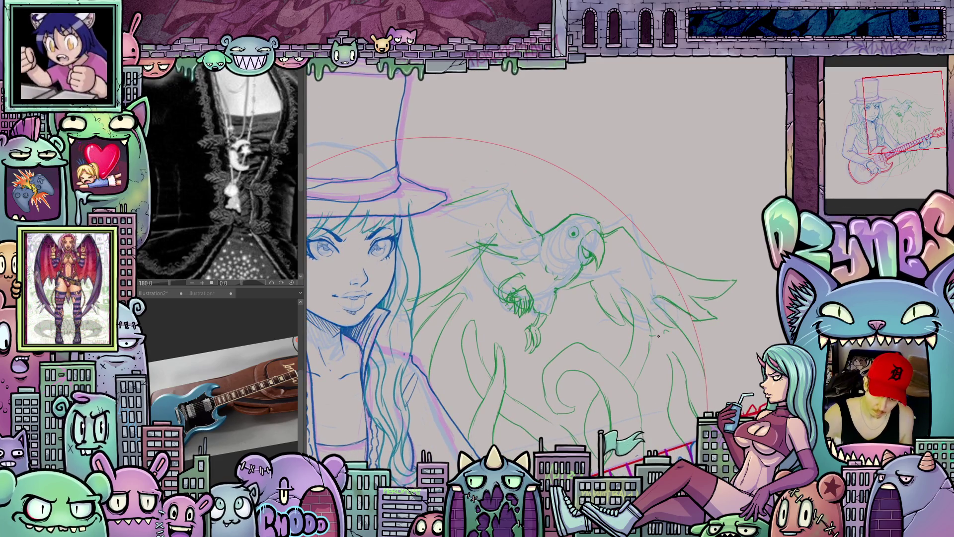
{"action": "mouse_move", "coordinate": [622, 384]}
{"action": "left_mouse_down"}
{"action": "mouse_move", "coordinate": [715, 330]}
{"action": "mouse_move", "coordinate": [609, 319]}
{"action": "left_mouse_up"}
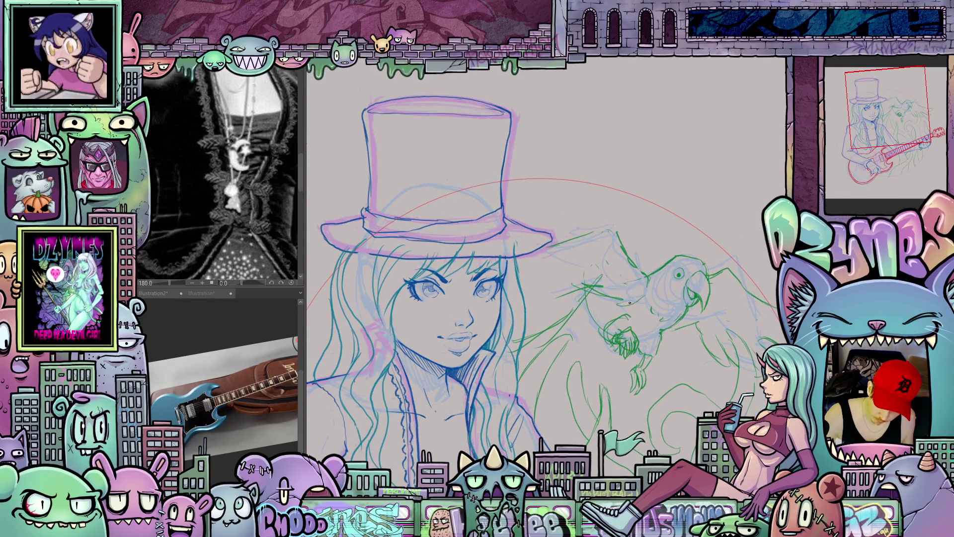
{"action": "left_click_drag", "start_coordinate": [647, 279], "coordinate": [576, 304]}
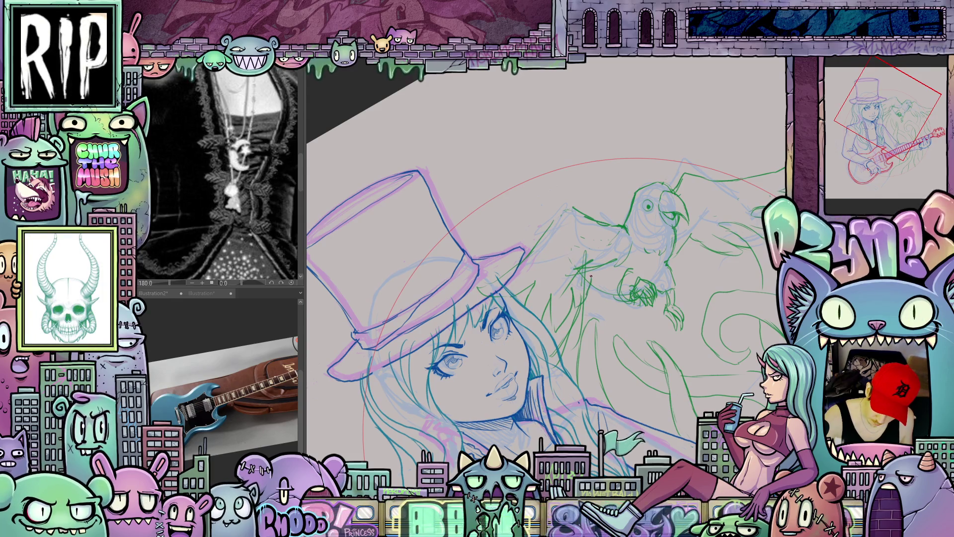
{"action": "key", "text": "ctrl+@"}
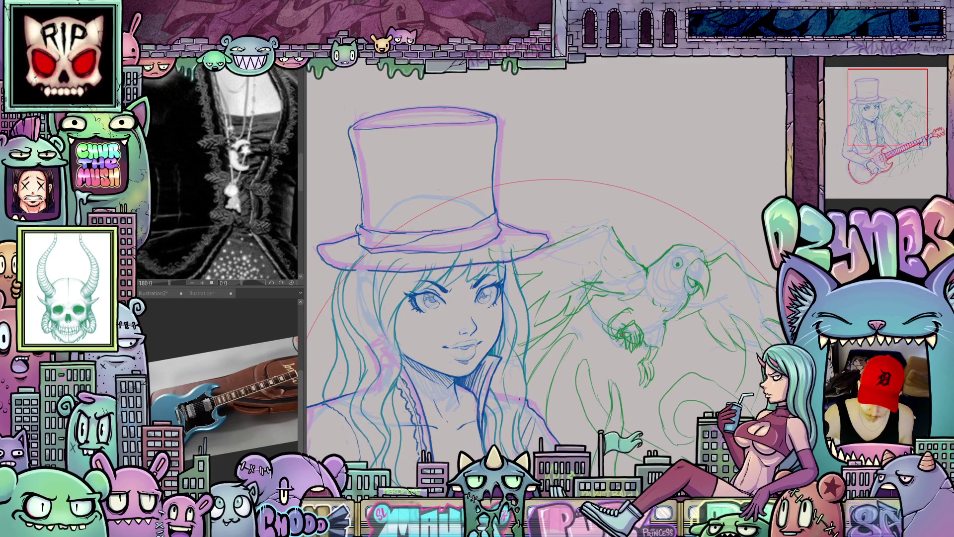
{"action": "left_click_drag", "start_coordinate": [648, 366], "coordinate": [691, 351]}
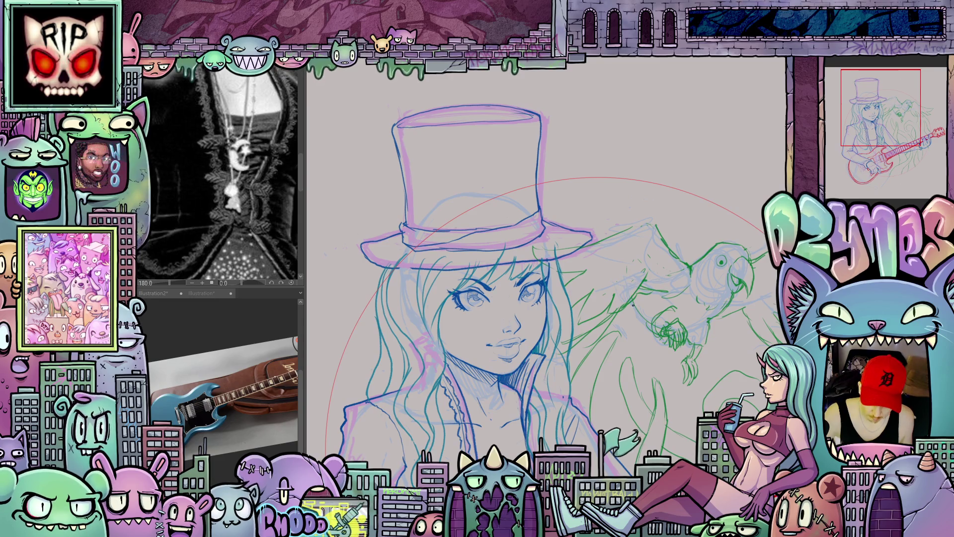
{"action": "scroll", "coordinate": [662, 355], "scroll_direction": "down", "scroll_amount": 3}
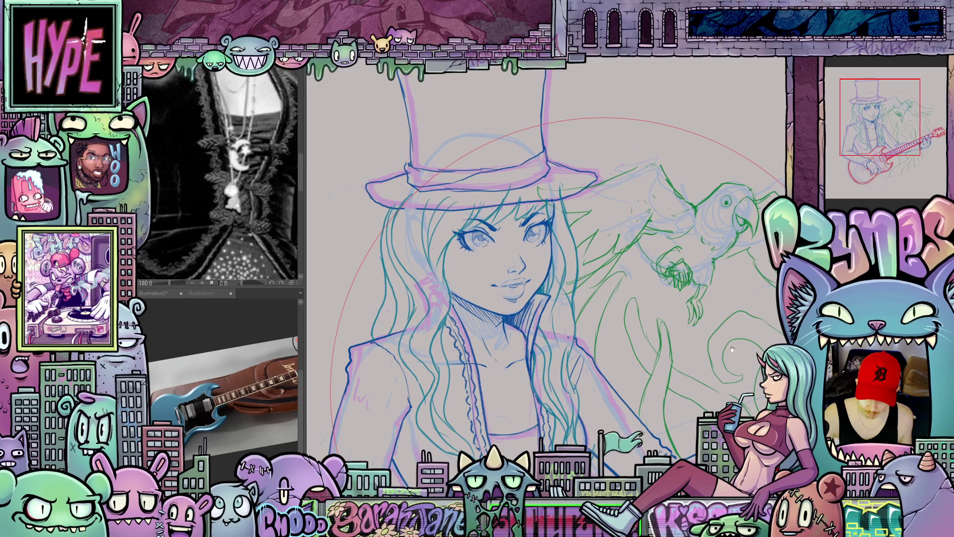
- Zoom in on the parrot and add short dark green strokes detailing its claw
{"action": "scroll", "coordinate": [732, 349], "scroll_direction": "down", "scroll_amount": 3}
{"action": "scroll", "coordinate": [630, 332], "scroll_direction": "up", "scroll_amount": 2}
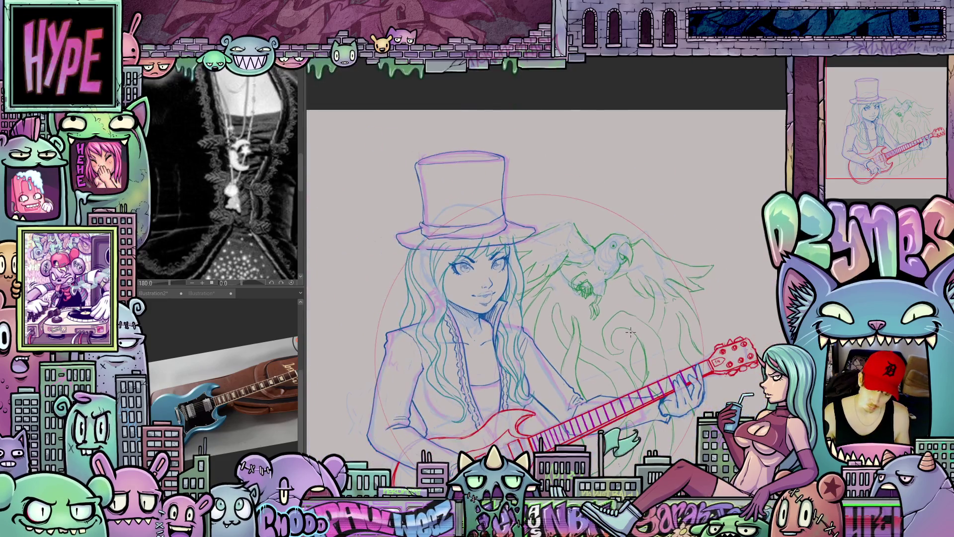
{"action": "left_click_drag", "start_coordinate": [630, 332], "coordinate": [649, 349]}
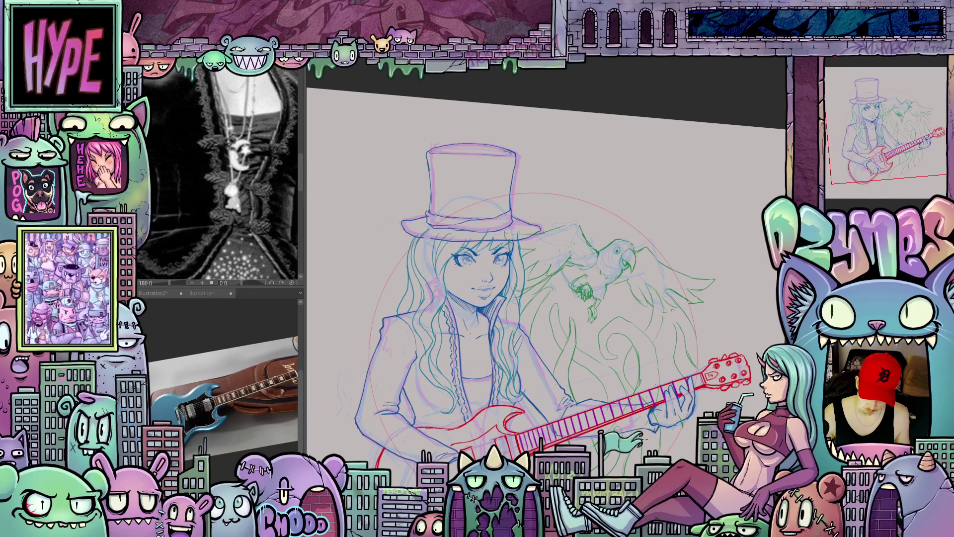
{"action": "scroll", "coordinate": [609, 466], "scroll_direction": "up", "scroll_amount": 2}
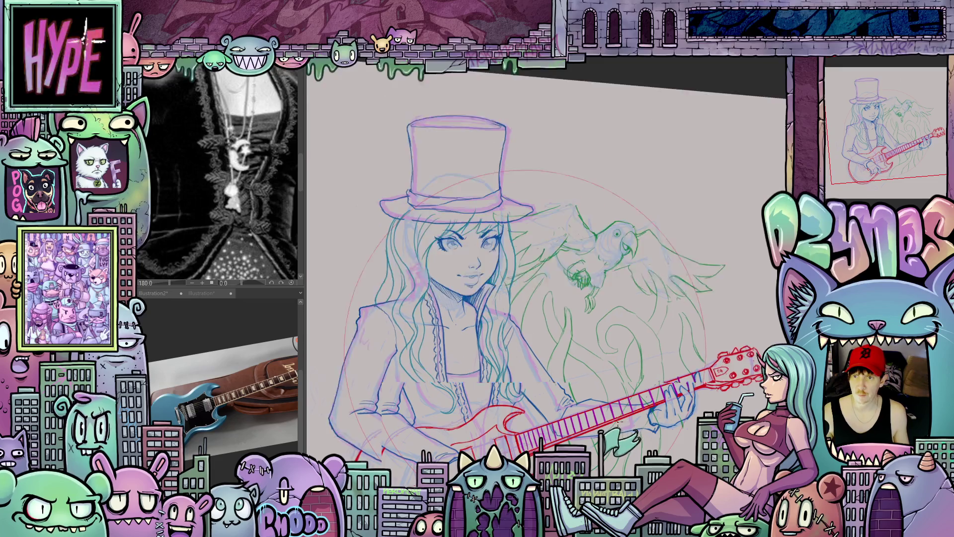
{"action": "scroll", "coordinate": [590, 447], "scroll_direction": "up", "scroll_amount": 2}
{"action": "scroll", "coordinate": [591, 447], "scroll_direction": "up", "scroll_amount": 2}
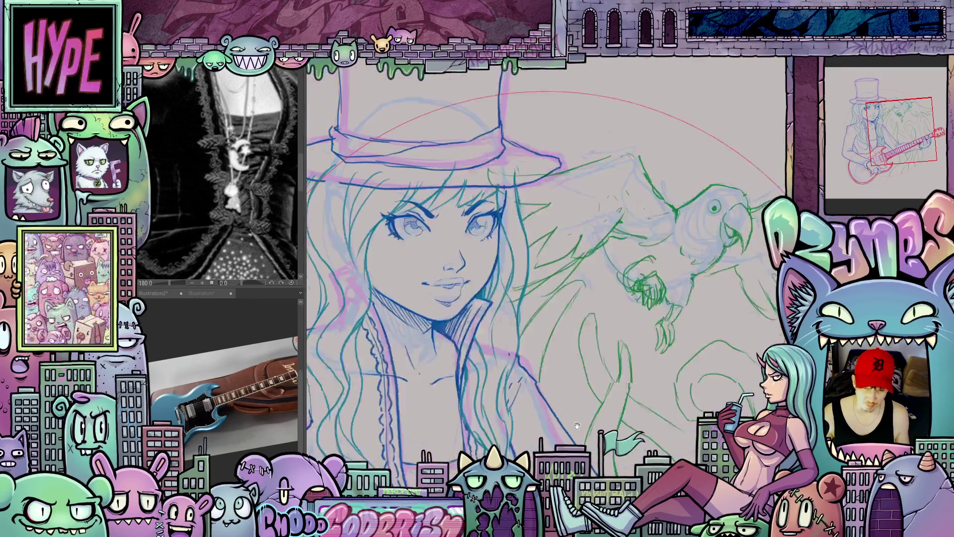
{"action": "left_click_drag", "start_coordinate": [555, 320], "coordinate": [549, 334]}
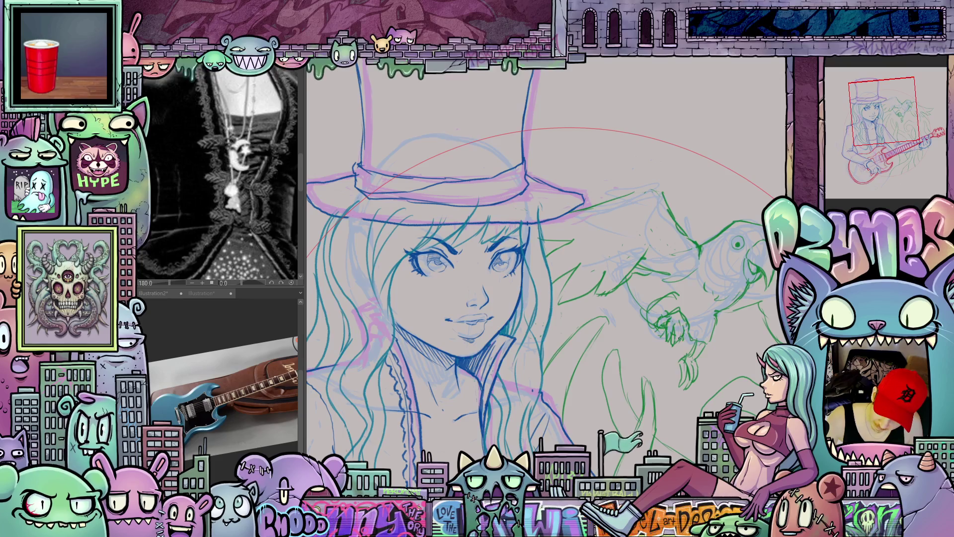
{"action": "left_click_drag", "start_coordinate": [683, 326], "coordinate": [683, 342]}
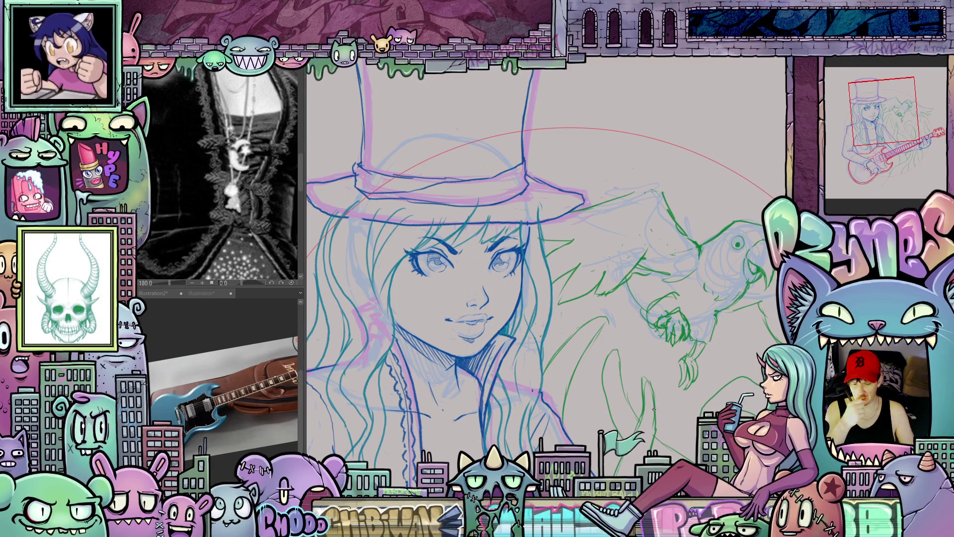
{"action": "mouse_move", "coordinate": [653, 409]}
{"action": "left_mouse_down"}
{"action": "mouse_move", "coordinate": [592, 424]}
{"action": "mouse_move", "coordinate": [663, 389]}
{"action": "left_mouse_up"}
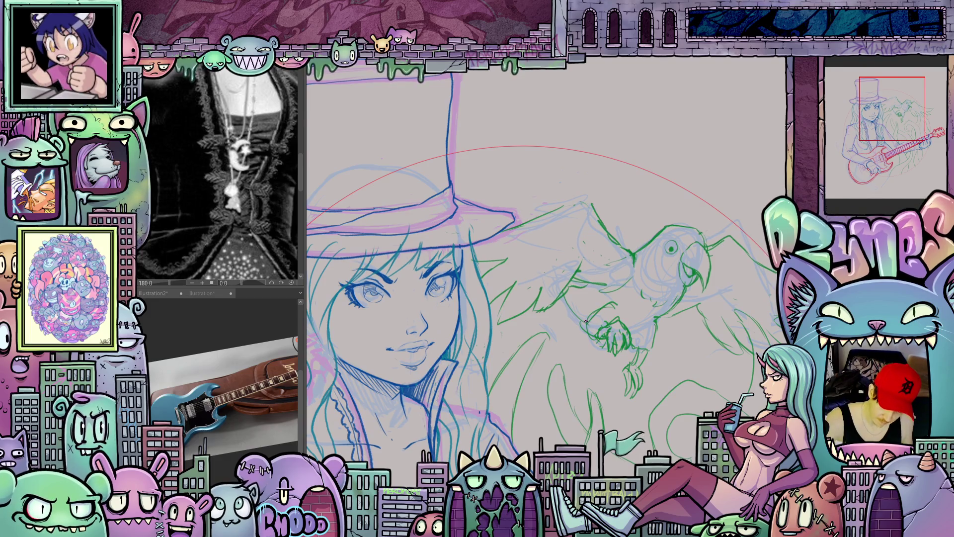
{"action": "mouse_move", "coordinate": [662, 362]}
{"action": "left_mouse_down"}
{"action": "mouse_move", "coordinate": [579, 223]}
{"action": "mouse_move", "coordinate": [661, 278]}
{"action": "mouse_move", "coordinate": [720, 361]}
{"action": "mouse_move", "coordinate": [696, 365]}
{"action": "mouse_move", "coordinate": [700, 349]}
{"action": "mouse_move", "coordinate": [638, 302]}
{"action": "left_mouse_up"}
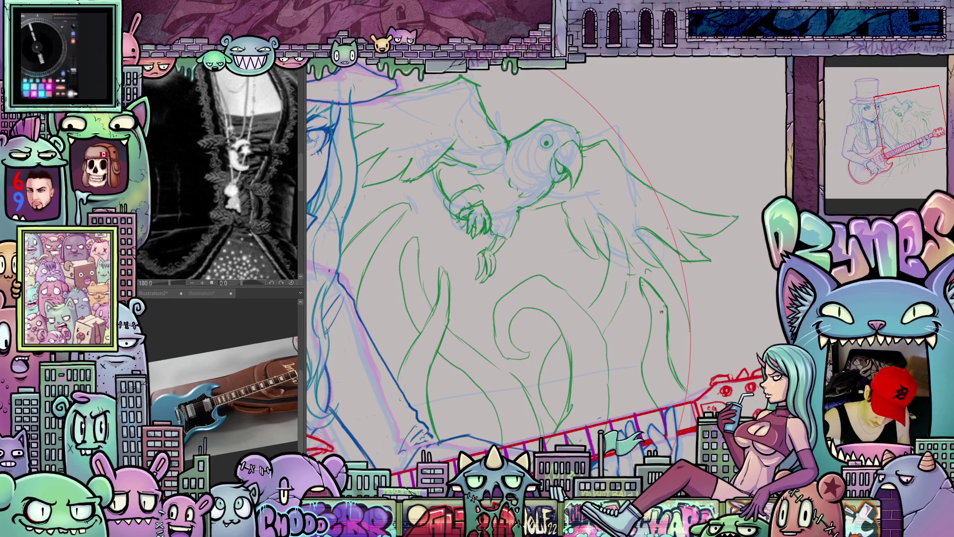
- Rotate and zoom the canvas to frame the guitar body and strumming hand up close
{"action": "scroll", "coordinate": [664, 304], "scroll_direction": "down", "scroll_amount": 5}
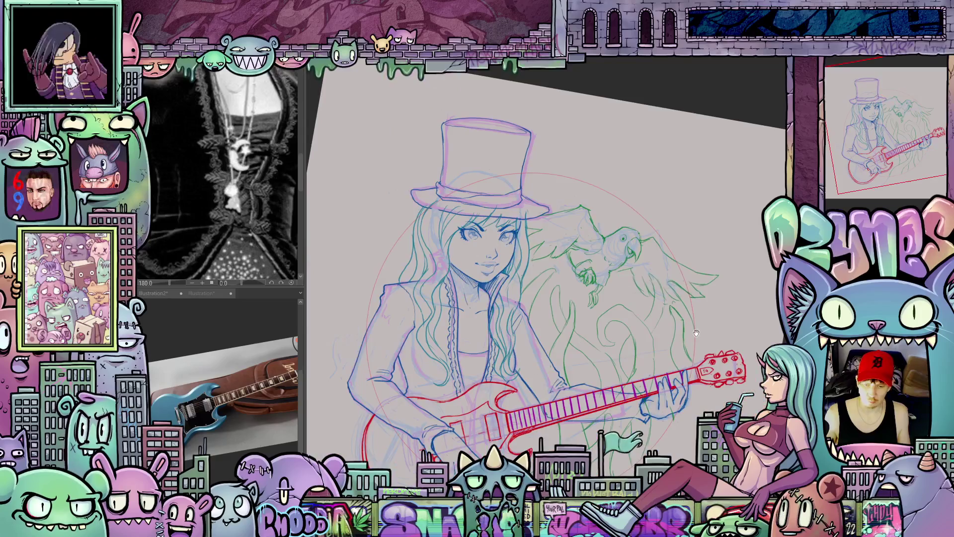
{"action": "mouse_move", "coordinate": [724, 352]}
{"action": "left_mouse_down"}
{"action": "mouse_move", "coordinate": [716, 357]}
{"action": "mouse_move", "coordinate": [725, 357]}
{"action": "left_mouse_up"}
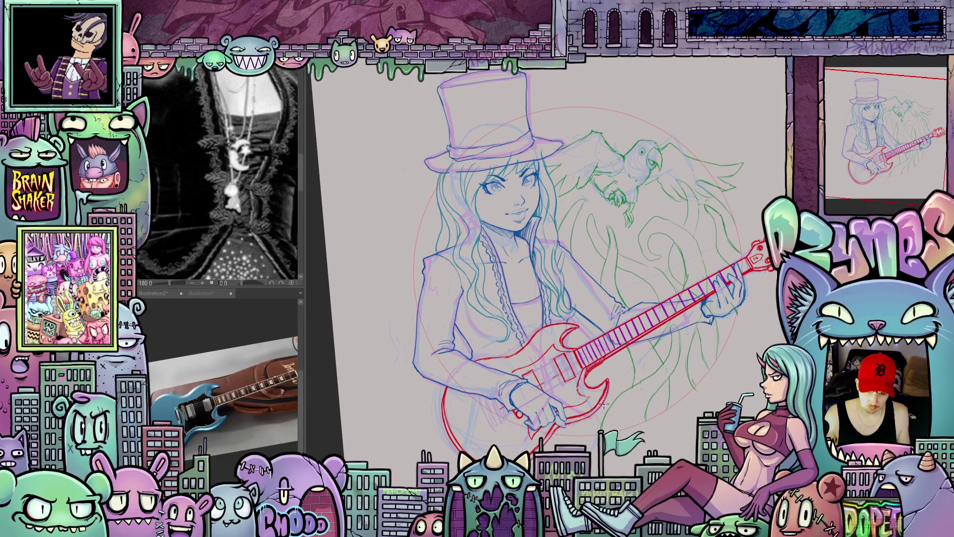
{"action": "scroll", "coordinate": [603, 405], "scroll_direction": "up", "scroll_amount": 3}
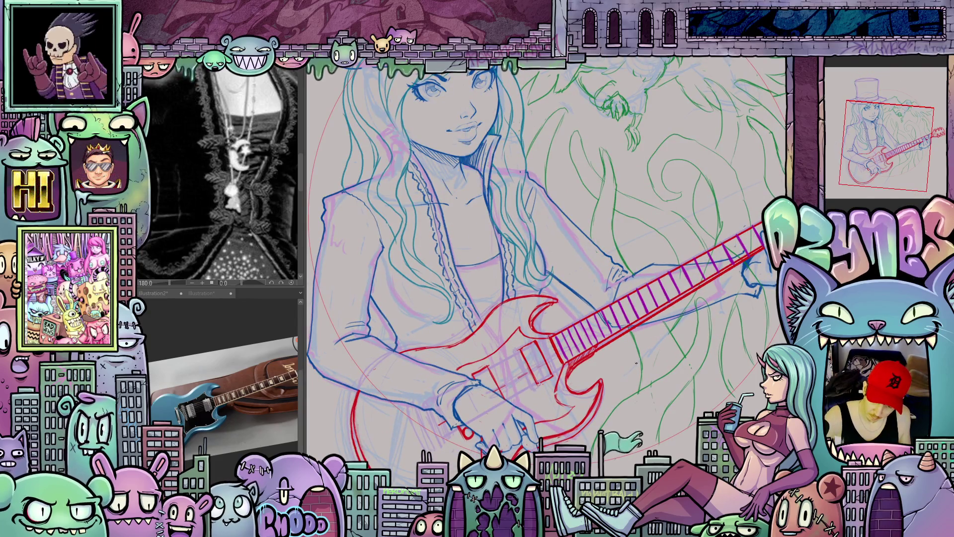
{"action": "left_click_drag", "start_coordinate": [733, 373], "coordinate": [661, 340]}
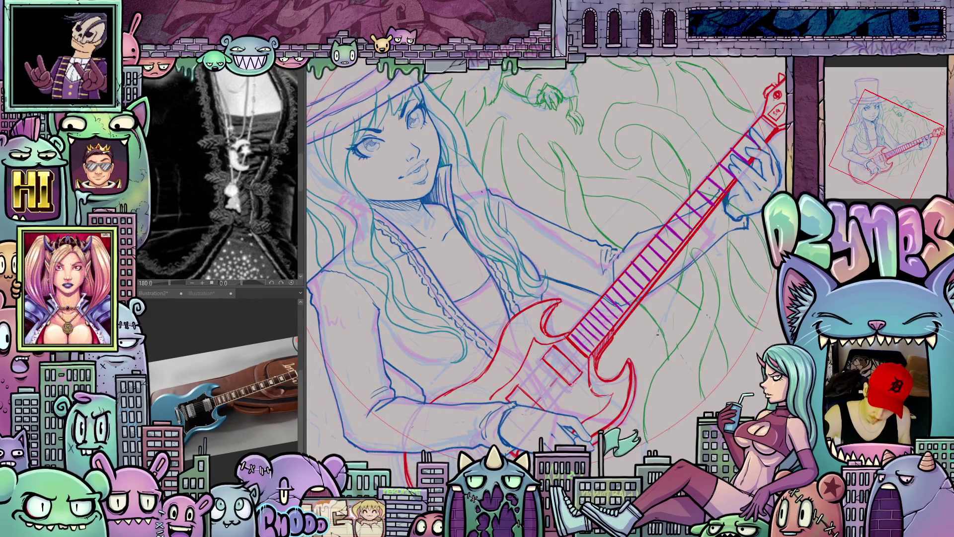
{"action": "mouse_move", "coordinate": [696, 223]}
{"action": "left_mouse_down"}
{"action": "mouse_move", "coordinate": [685, 278]}
{"action": "mouse_move", "coordinate": [621, 358]}
{"action": "left_mouse_up"}
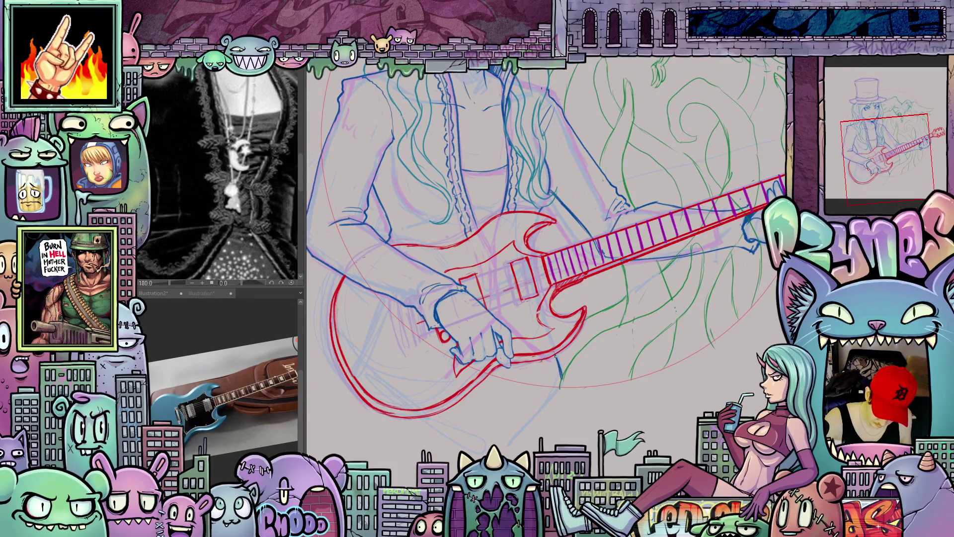
{"action": "scroll", "coordinate": [696, 379], "scroll_direction": "down", "scroll_amount": 5}
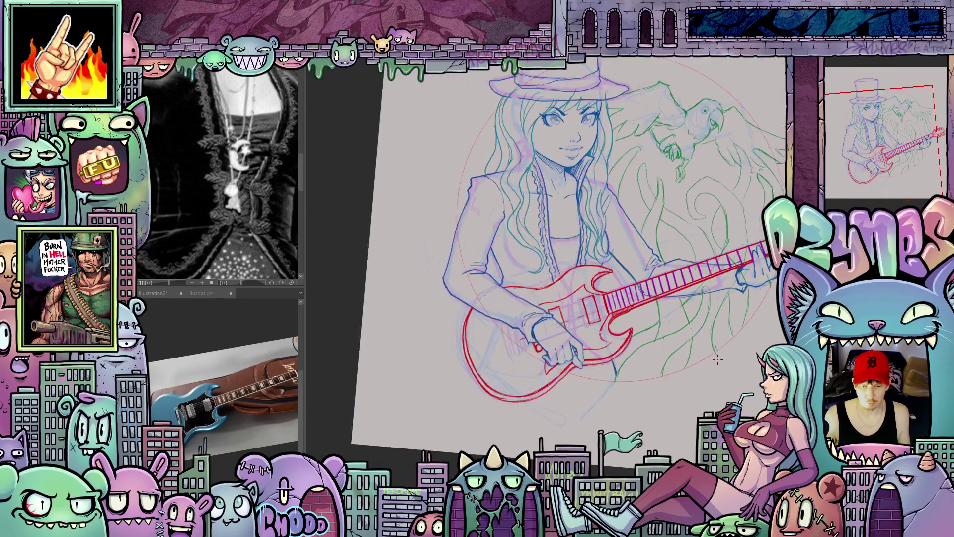
{"action": "left_click_drag", "start_coordinate": [696, 379], "coordinate": [659, 404]}
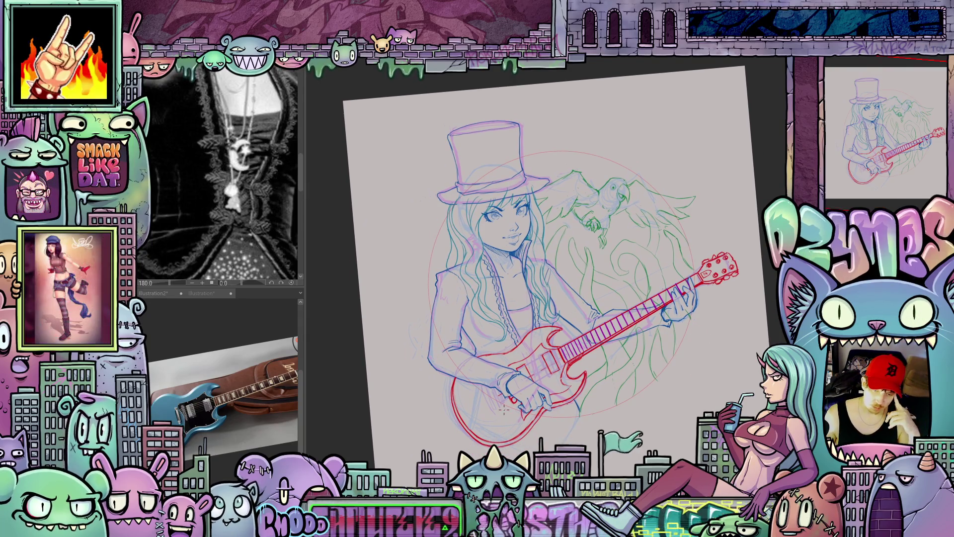
{"action": "scroll", "coordinate": [546, 383], "scroll_direction": "up", "scroll_amount": 5}
{"action": "left_click_drag", "start_coordinate": [502, 442], "coordinate": [511, 388]}
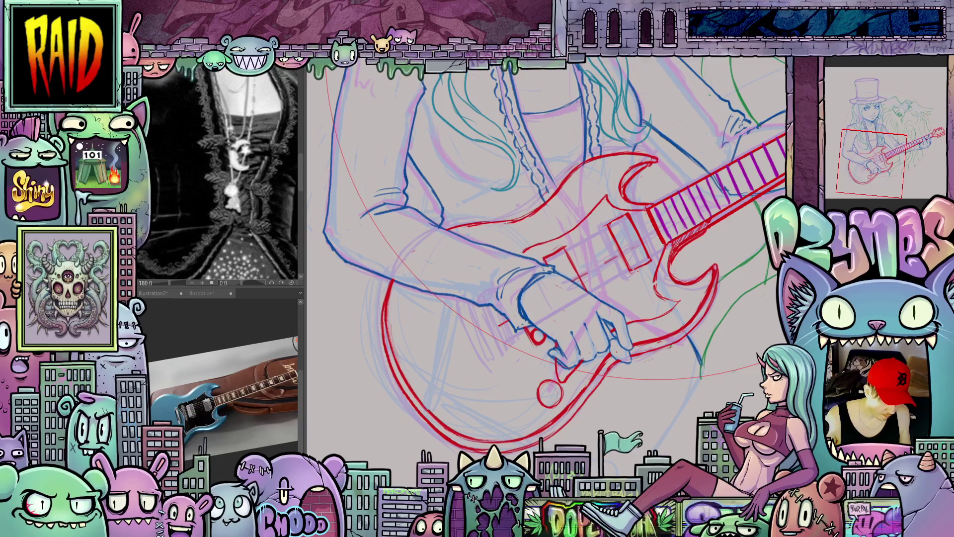
- Zoom the guitar reference in on a knob, then frame the red SG body and its knobs
{"action": "scroll", "coordinate": [251, 408], "scroll_direction": "up", "scroll_amount": 5}
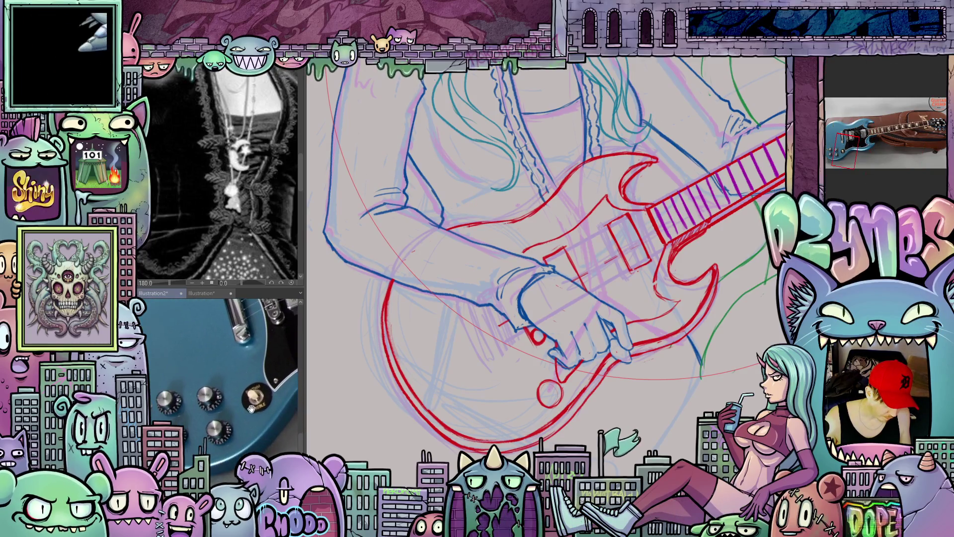
{"action": "scroll", "coordinate": [251, 408], "scroll_direction": "up", "scroll_amount": 5}
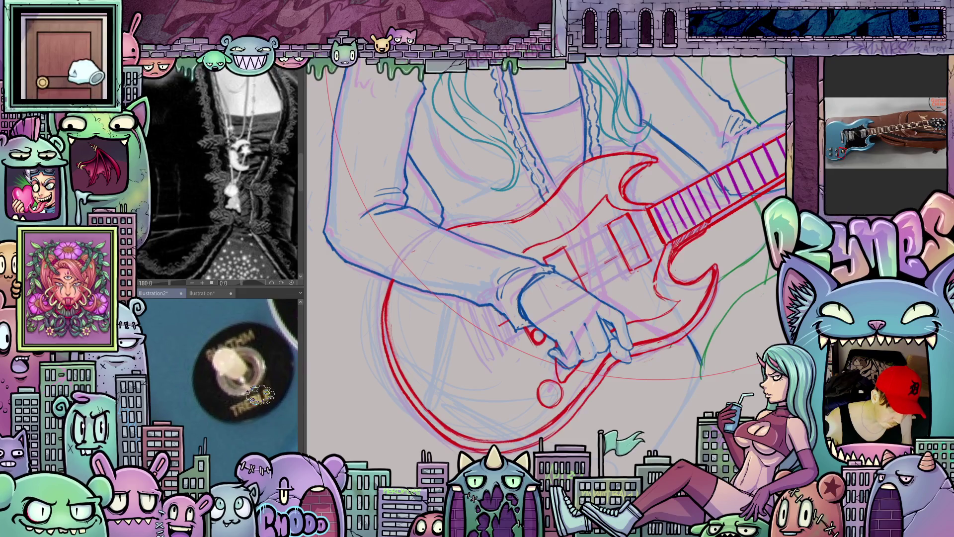
{"action": "scroll", "coordinate": [239, 421], "scroll_direction": "down", "scroll_amount": 8}
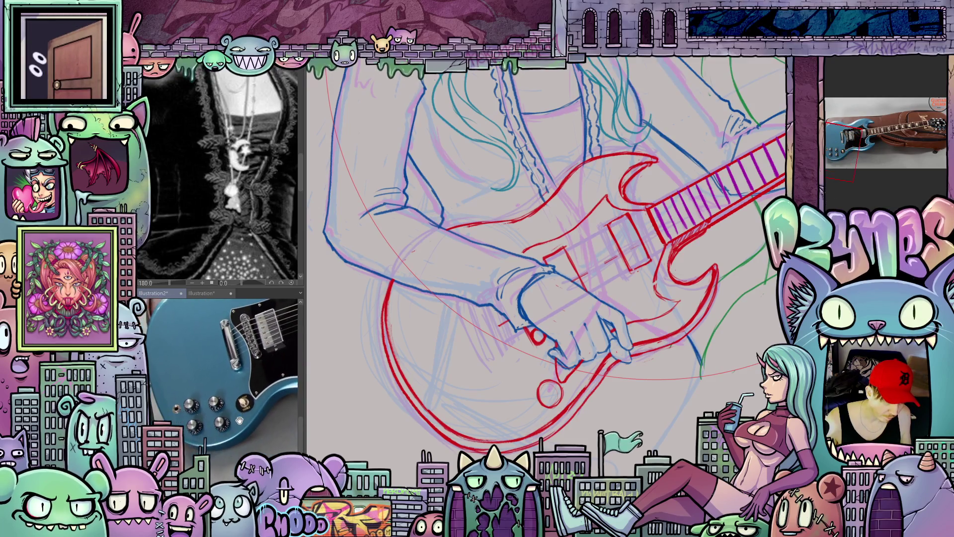
{"action": "scroll", "coordinate": [239, 420], "scroll_direction": "down", "scroll_amount": 2}
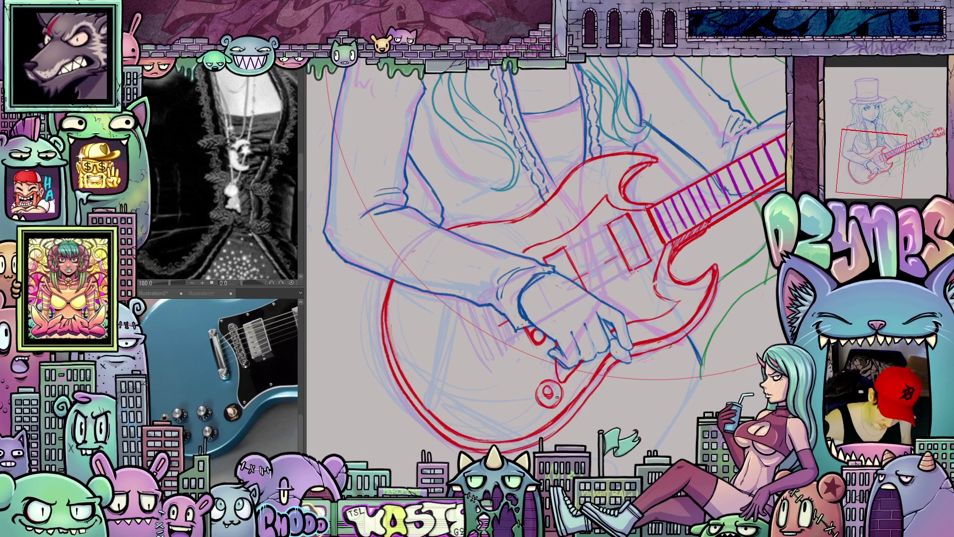
{"action": "left_click_drag", "start_coordinate": [537, 435], "coordinate": [568, 411]}
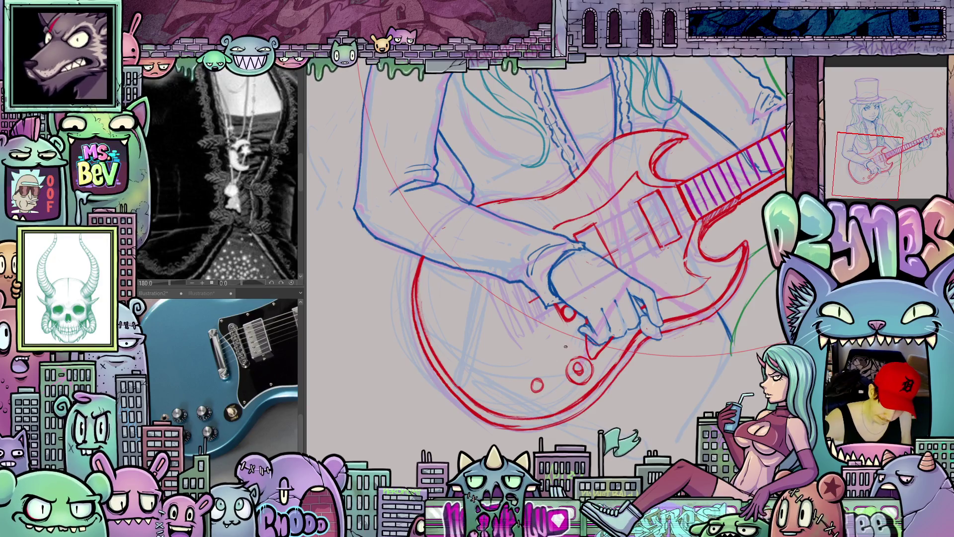
- Sketch four small red knob circles on the guitar body, undoing the bad retraces
{"action": "left_click_drag", "start_coordinate": [535, 390], "coordinate": [539, 387]}
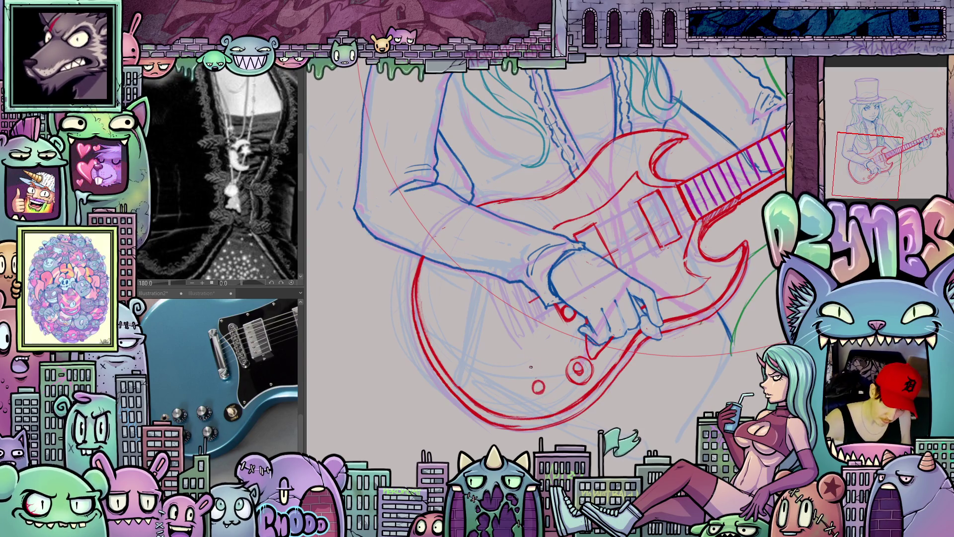
{"action": "mouse_move", "coordinate": [526, 362]}
{"action": "left_mouse_down"}
{"action": "mouse_move", "coordinate": [531, 354]}
{"action": "mouse_move", "coordinate": [521, 358]}
{"action": "left_mouse_up"}
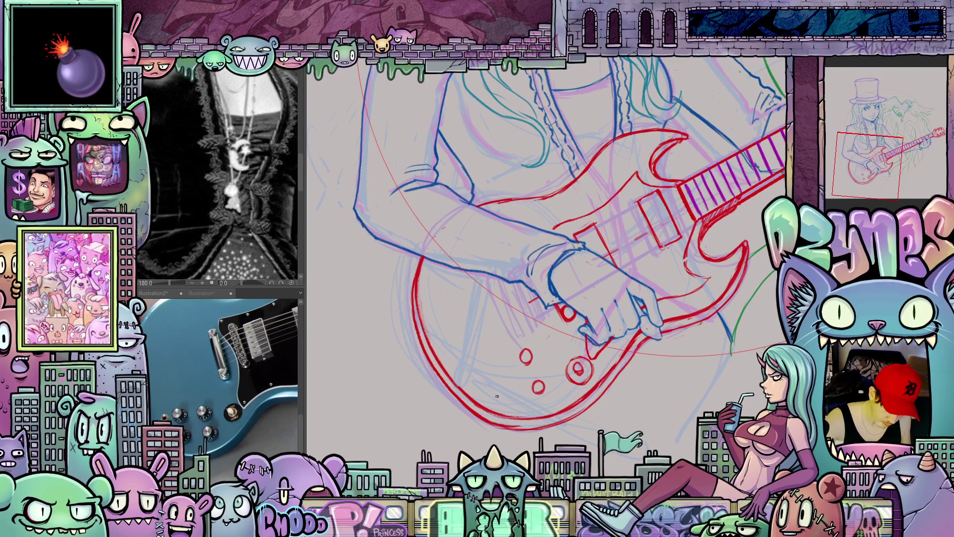
{"action": "left_click_drag", "start_coordinate": [497, 388], "coordinate": [505, 389]}
{"action": "mouse_move", "coordinate": [495, 351]}
{"action": "left_mouse_down"}
{"action": "mouse_move", "coordinate": [487, 356]}
{"action": "mouse_move", "coordinate": [498, 356]}
{"action": "left_mouse_up"}
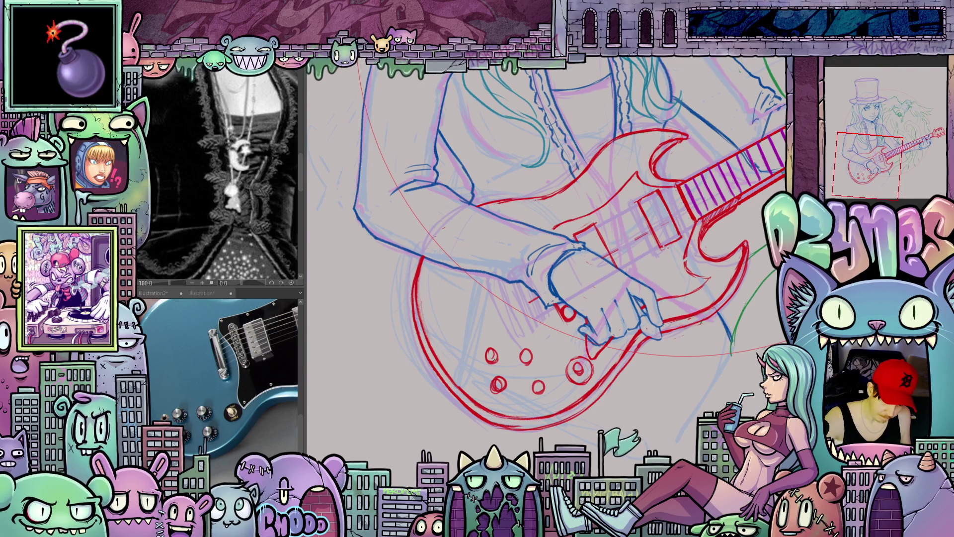
{"action": "left_click_drag", "start_coordinate": [493, 348], "coordinate": [491, 360]}
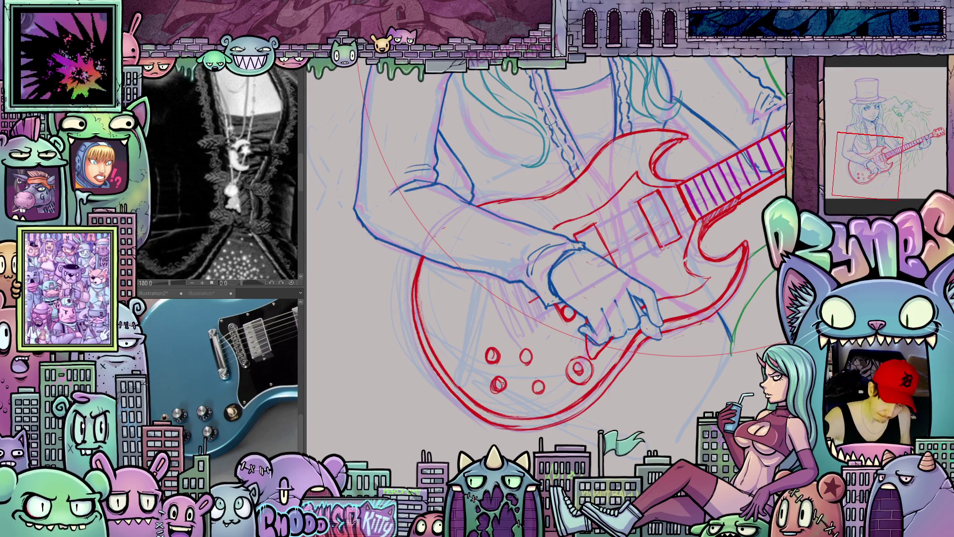
{"action": "key", "text": "ctrl+z"}
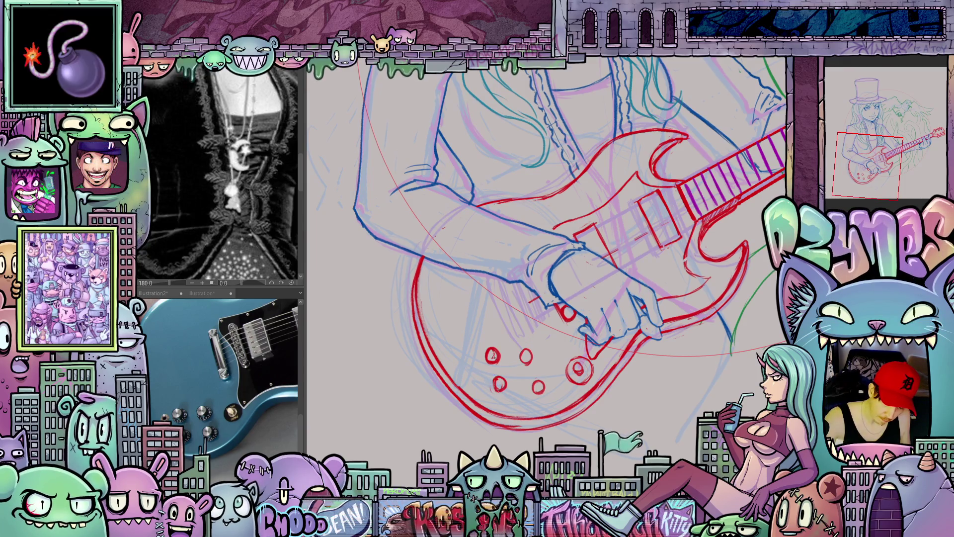
{"action": "key", "text": "ctrl+z"}
- Lasso the four knob circles and start transforming them with Ctrl+T to reposition them
{"action": "mouse_move", "coordinate": [545, 372]}
{"action": "left_mouse_down"}
{"action": "mouse_move", "coordinate": [554, 348]}
{"action": "mouse_move", "coordinate": [565, 347]}
{"action": "left_mouse_up"}
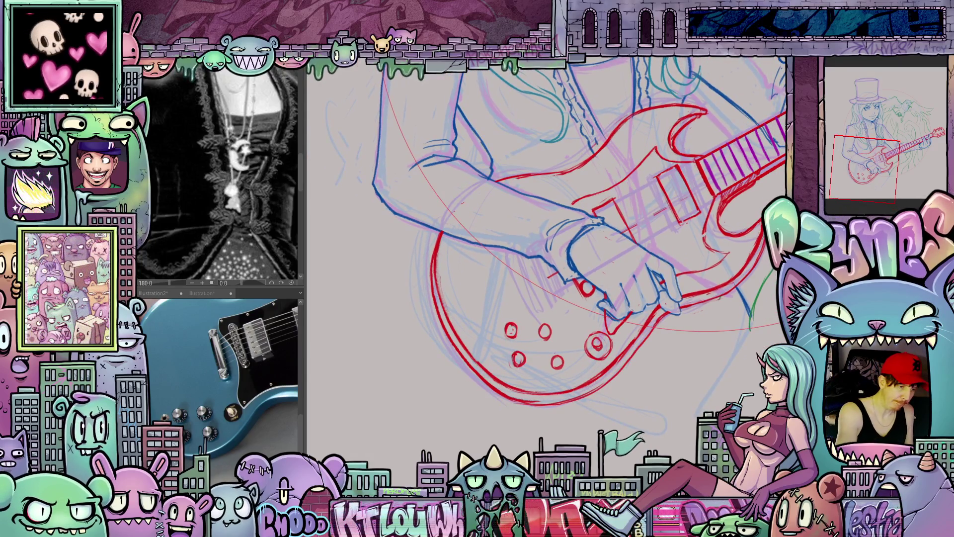
{"action": "mouse_move", "coordinate": [505, 340]}
{"action": "left_mouse_down"}
{"action": "mouse_move", "coordinate": [572, 359]}
{"action": "mouse_move", "coordinate": [502, 318]}
{"action": "left_mouse_up"}
{"action": "key", "text": "ctrl+t"}
{"action": "mouse_move", "coordinate": [573, 386]}
{"action": "left_mouse_down"}
{"action": "mouse_move", "coordinate": [568, 381]}
{"action": "mouse_move", "coordinate": [582, 380]}
{"action": "mouse_move", "coordinate": [570, 376]}
{"action": "left_mouse_up"}
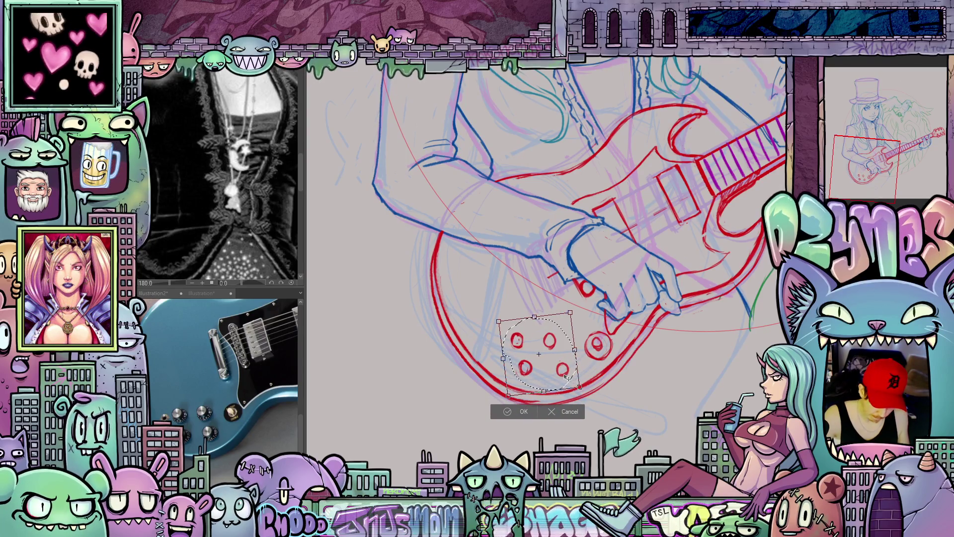
- Undo the knob rotation, commit the transform, and deselect the knobs
{"action": "key", "text": "ctrl+z"}
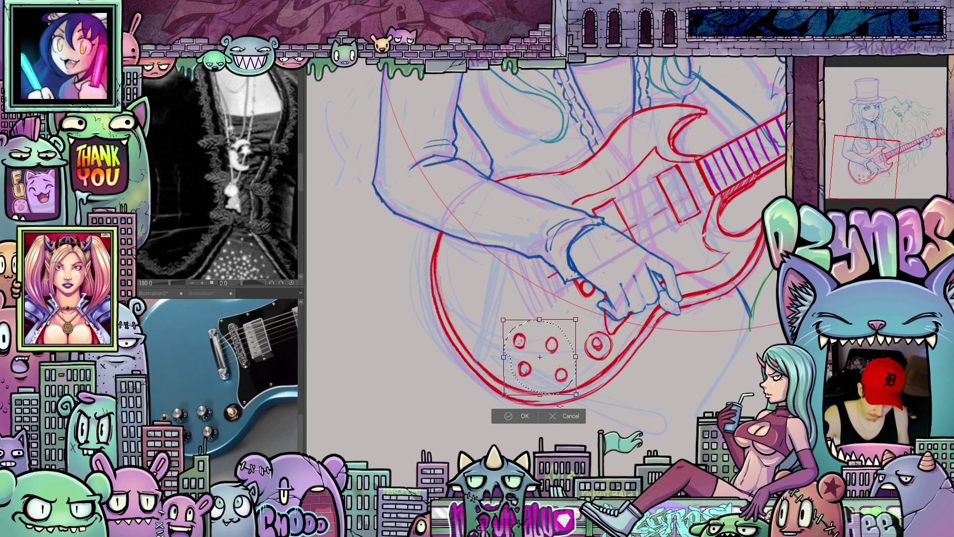
{"action": "left_click", "coordinate": [527, 416]}
{"action": "key", "text": "ctrl+d"}
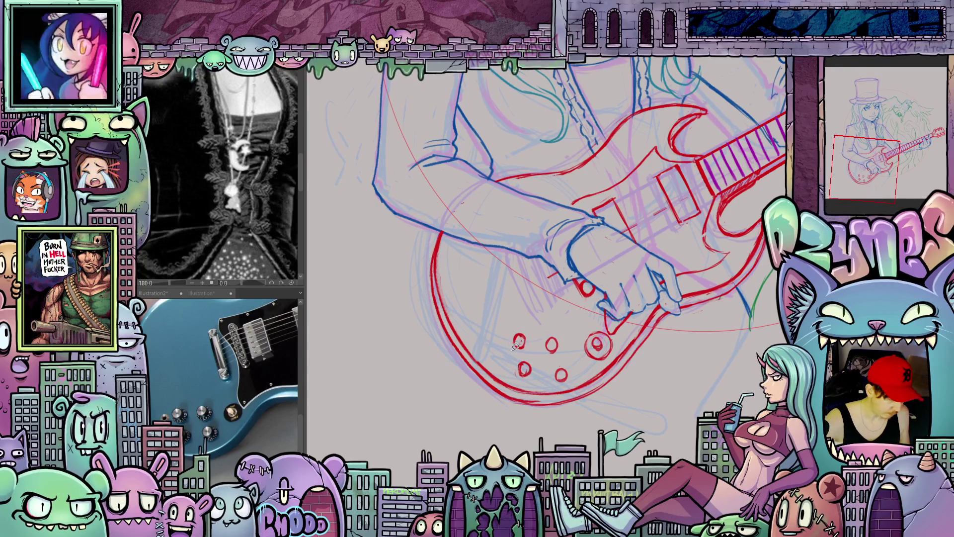
- Draw the red pickup-switch line and short strokes beside the top-left knob
{"action": "mouse_move", "coordinate": [499, 347]}
{"action": "left_mouse_down"}
{"action": "mouse_move", "coordinate": [493, 326]}
{"action": "mouse_move", "coordinate": [480, 343]}
{"action": "mouse_move", "coordinate": [481, 322]}
{"action": "mouse_move", "coordinate": [493, 328]}
{"action": "mouse_move", "coordinate": [484, 330]}
{"action": "left_mouse_up"}
{"action": "mouse_move", "coordinate": [633, 389]}
{"action": "left_mouse_down"}
{"action": "mouse_move", "coordinate": [568, 309]}
{"action": "mouse_move", "coordinate": [584, 392]}
{"action": "left_mouse_up"}
{"action": "left_click_drag", "start_coordinate": [573, 295], "coordinate": [556, 323]}
{"action": "left_click_drag", "start_coordinate": [570, 358], "coordinate": [575, 398]}
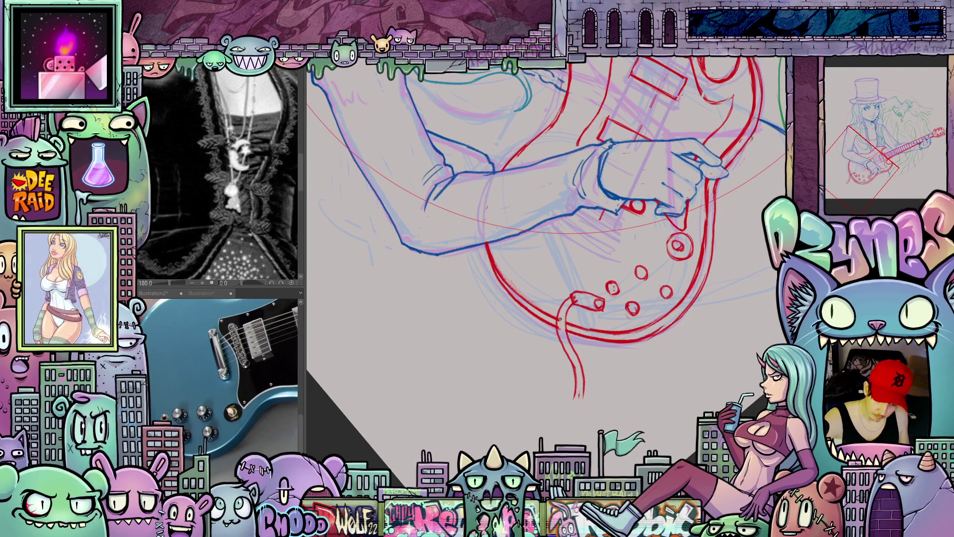
- Zoom and rotate the canvas back out to show the whole sketch
{"action": "left_click_drag", "start_coordinate": [558, 328], "coordinate": [755, 293]}
{"action": "scroll", "coordinate": [754, 294], "scroll_direction": "down", "scroll_amount": 5}
{"action": "mouse_move", "coordinate": [480, 379]}
{"action": "left_mouse_down"}
{"action": "mouse_move", "coordinate": [669, 429]}
{"action": "mouse_move", "coordinate": [563, 435]}
{"action": "left_mouse_up"}
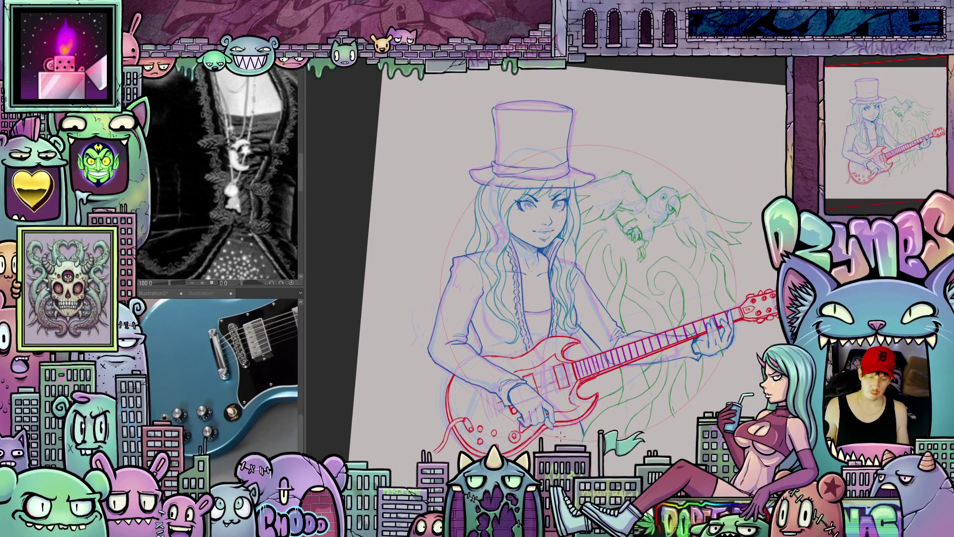
{"action": "scroll", "coordinate": [506, 421], "scroll_direction": "down", "scroll_amount": 1}
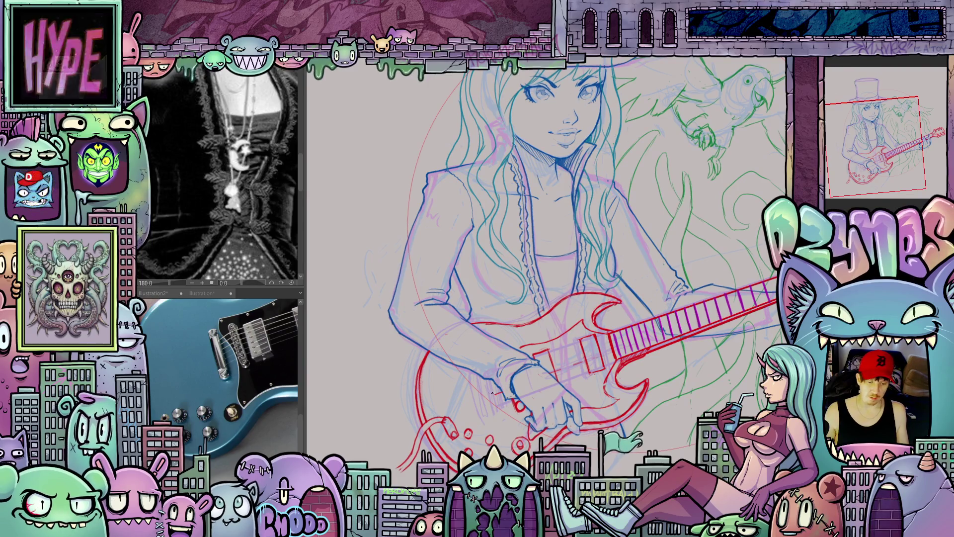
{"action": "scroll", "coordinate": [497, 398], "scroll_direction": "up", "scroll_amount": 2}
{"action": "scroll", "coordinate": [509, 422], "scroll_direction": "down", "scroll_amount": 1}
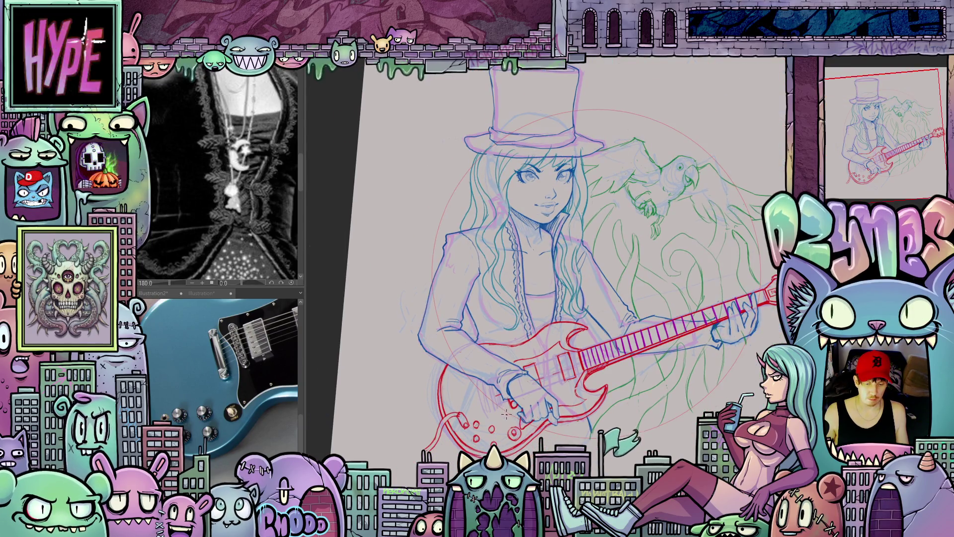
{"action": "scroll", "coordinate": [496, 427], "scroll_direction": "up", "scroll_amount": 1}
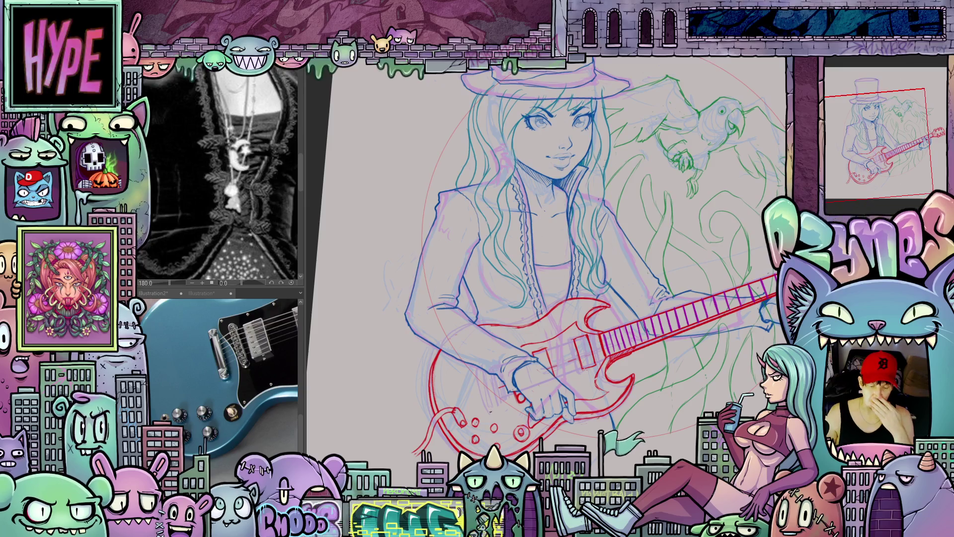
{"action": "scroll", "coordinate": [508, 412], "scroll_direction": "down", "scroll_amount": 2}
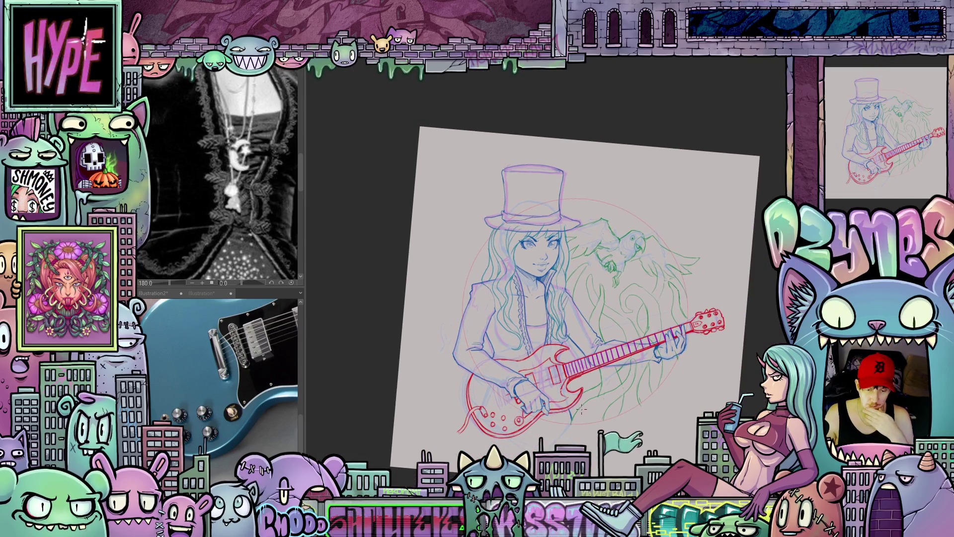
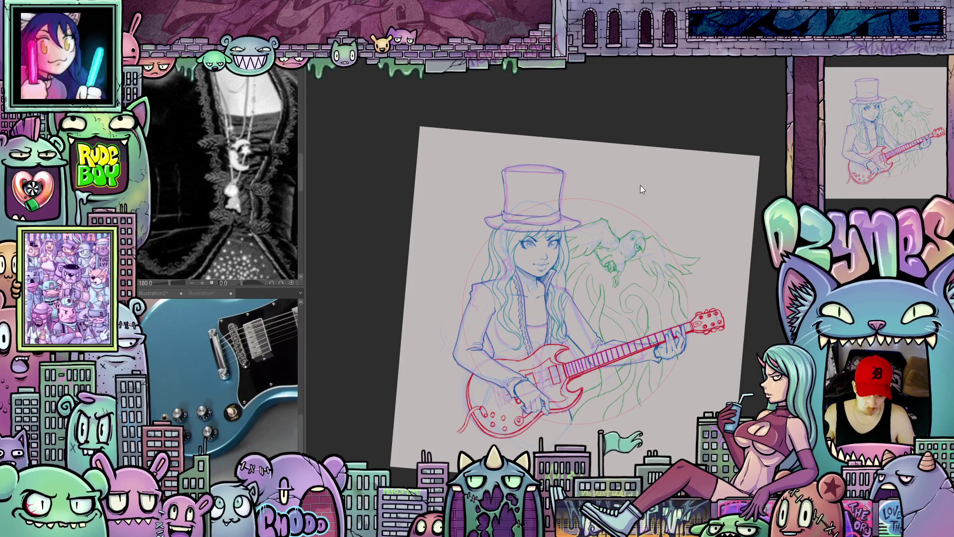
- Reset the canvas rotation and zoom in on the girl, guitar, top hat and parrot
{"action": "scroll", "coordinate": [590, 186], "scroll_direction": "up", "scroll_amount": 2}
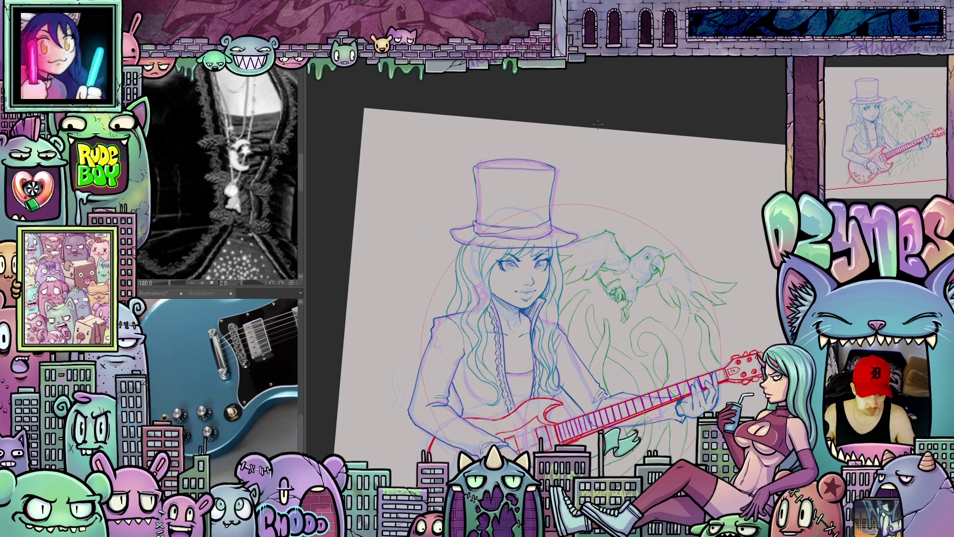
{"action": "scroll", "coordinate": [597, 124], "scroll_direction": "up", "scroll_amount": 2}
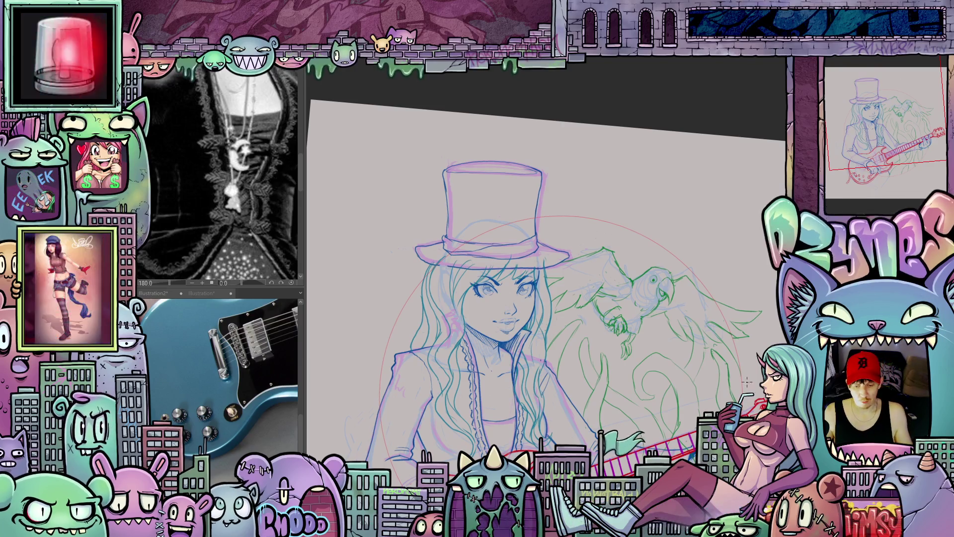
{"action": "scroll", "coordinate": [752, 373], "scroll_direction": "down", "scroll_amount": 2}
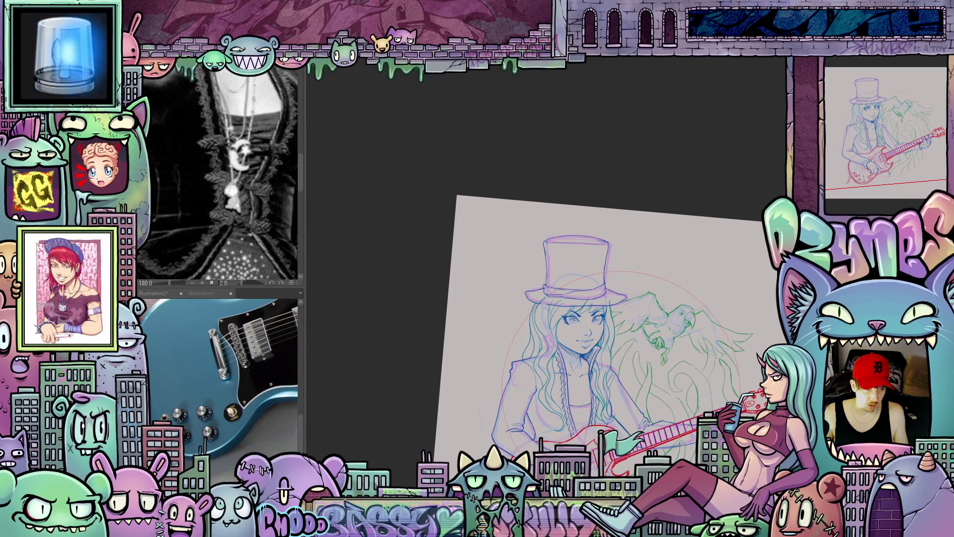
{"action": "key", "text": "ctrl+0"}
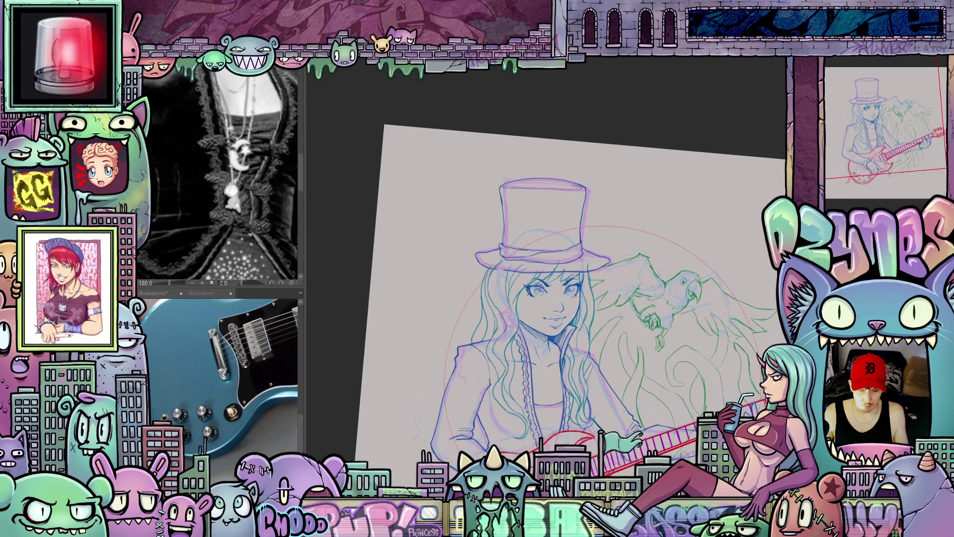
{"action": "scroll", "coordinate": [664, 309], "scroll_direction": "up", "scroll_amount": 3}
{"action": "mouse_move", "coordinate": [665, 309]}
{"action": "left_mouse_down"}
{"action": "mouse_move", "coordinate": [746, 329]}
{"action": "mouse_move", "coordinate": [729, 313]}
{"action": "left_mouse_up"}
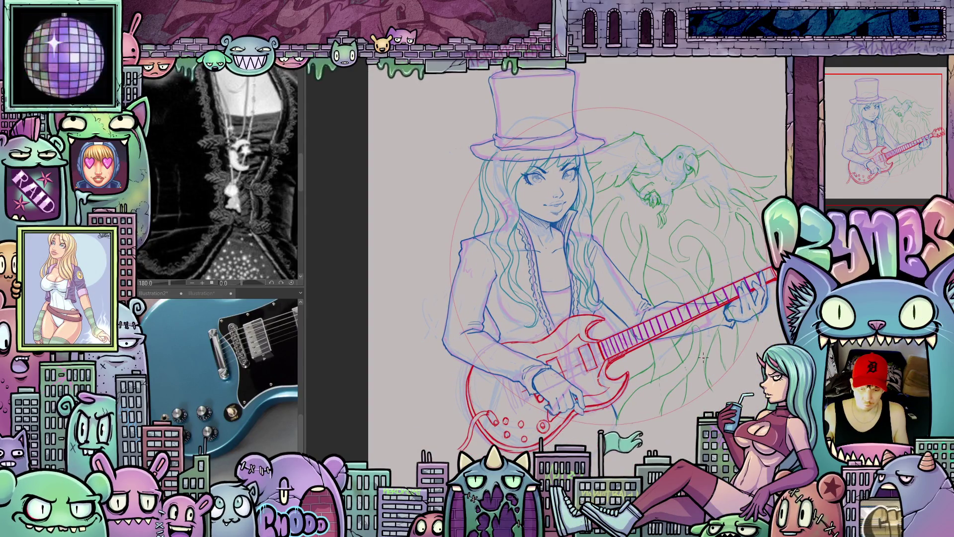
{"action": "scroll", "coordinate": [703, 356], "scroll_direction": "up", "scroll_amount": 4}
{"action": "mouse_move", "coordinate": [689, 351]}
{"action": "left_mouse_down"}
{"action": "mouse_move", "coordinate": [591, 383]}
{"action": "mouse_move", "coordinate": [574, 401]}
{"action": "left_mouse_up"}
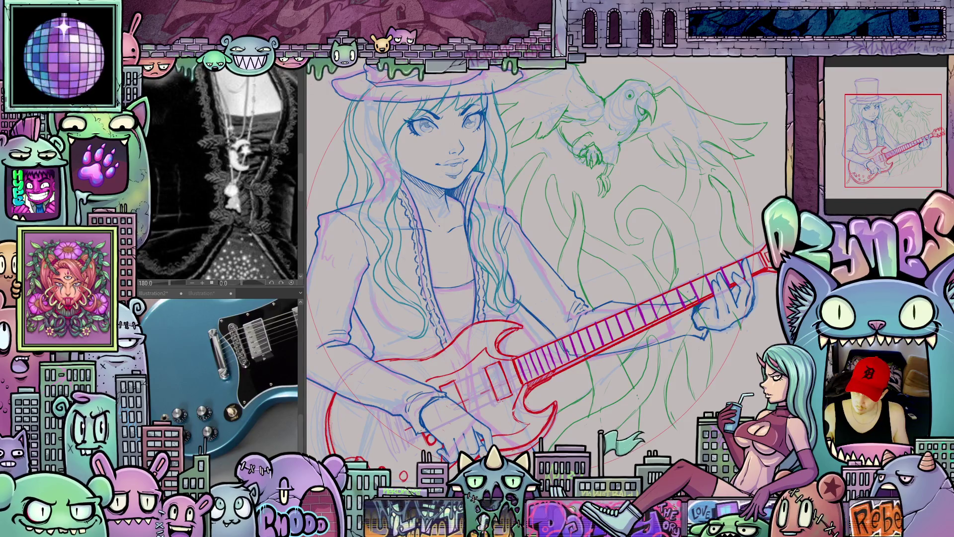
- Pick a dark violet drawing colour (H 270, S 55, V 73)
{"action": "key", "text": "F6"}
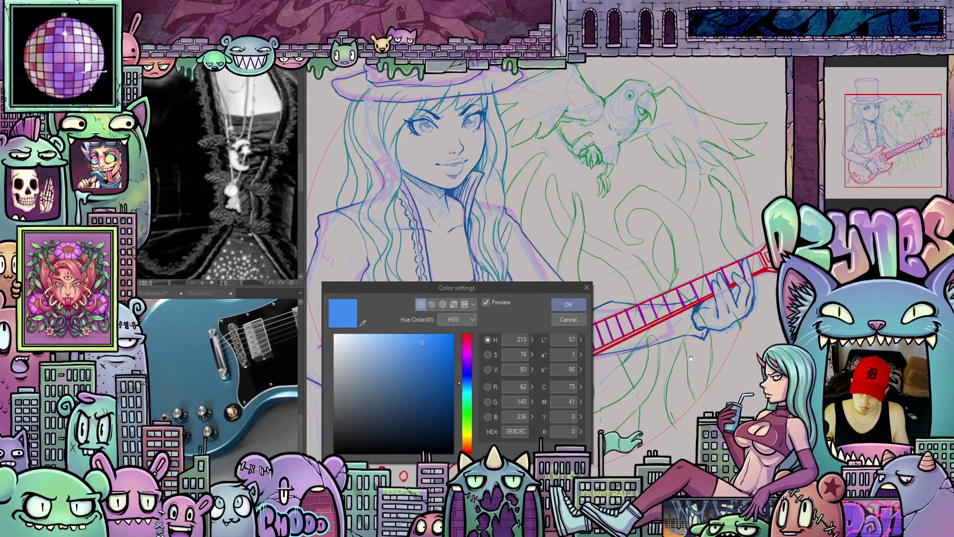
{"action": "left_click", "coordinate": [468, 362]}
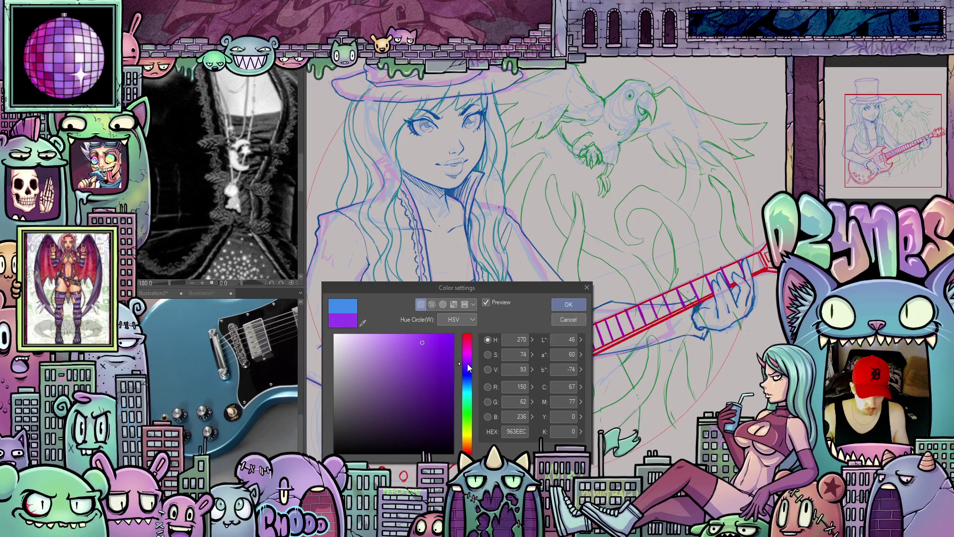
{"action": "left_click", "coordinate": [448, 362]}
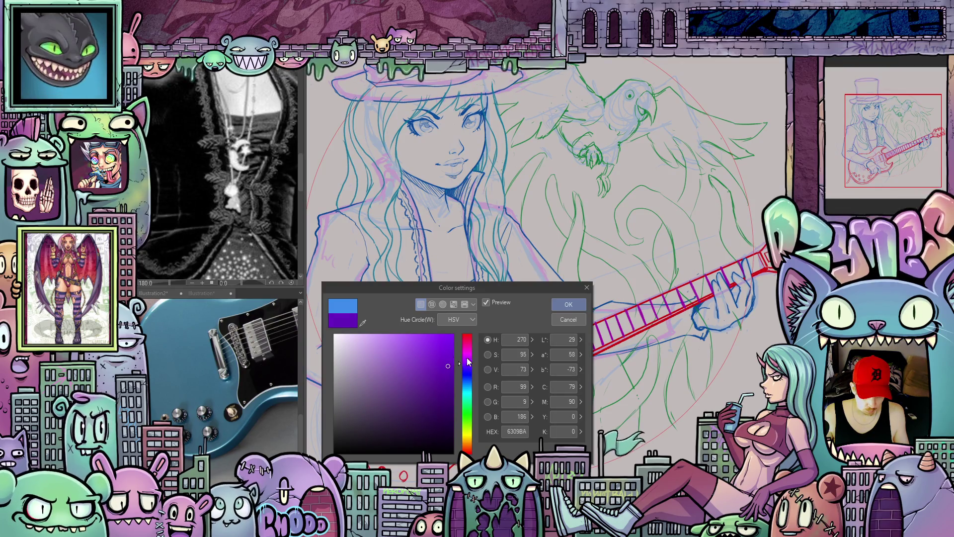
{"action": "left_click", "coordinate": [568, 304]}
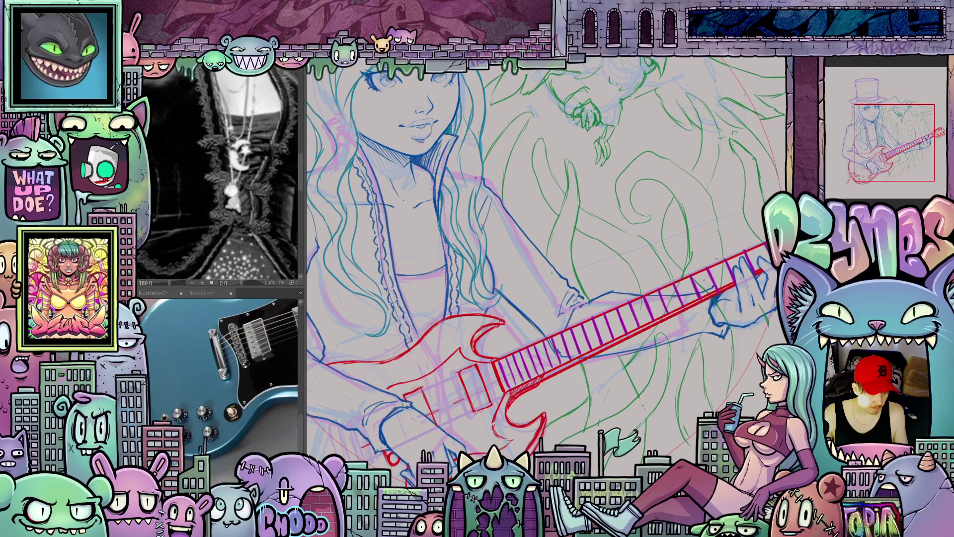
- Draw two straight purple strings along the guitar neck, undoing the failed attempts
{"action": "mouse_move", "coordinate": [417, 407]}
{"action": "left_mouse_down"}
{"action": "mouse_move", "coordinate": [433, 396]}
{"action": "mouse_move", "coordinate": [393, 411]}
{"action": "left_mouse_up"}
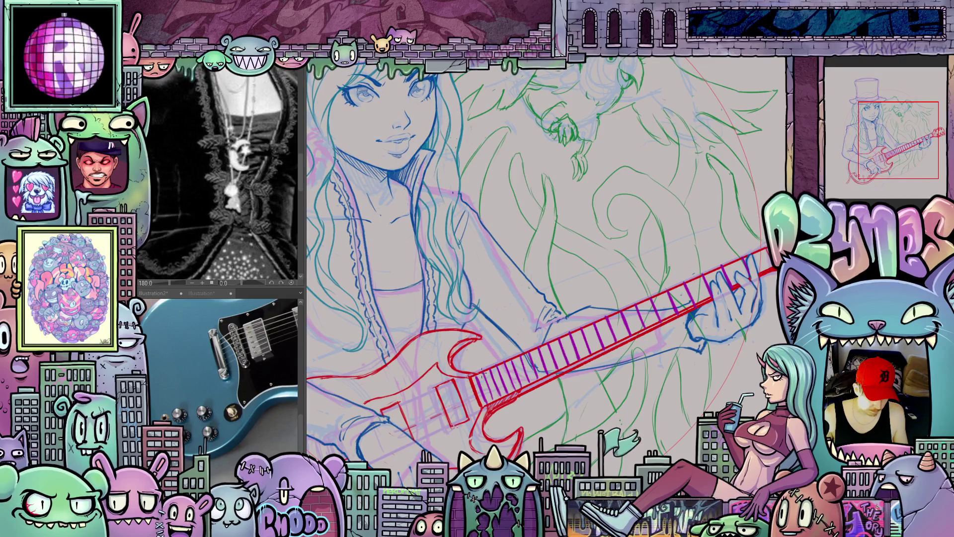
{"action": "left_click_drag", "start_coordinate": [382, 415], "coordinate": [763, 251]}
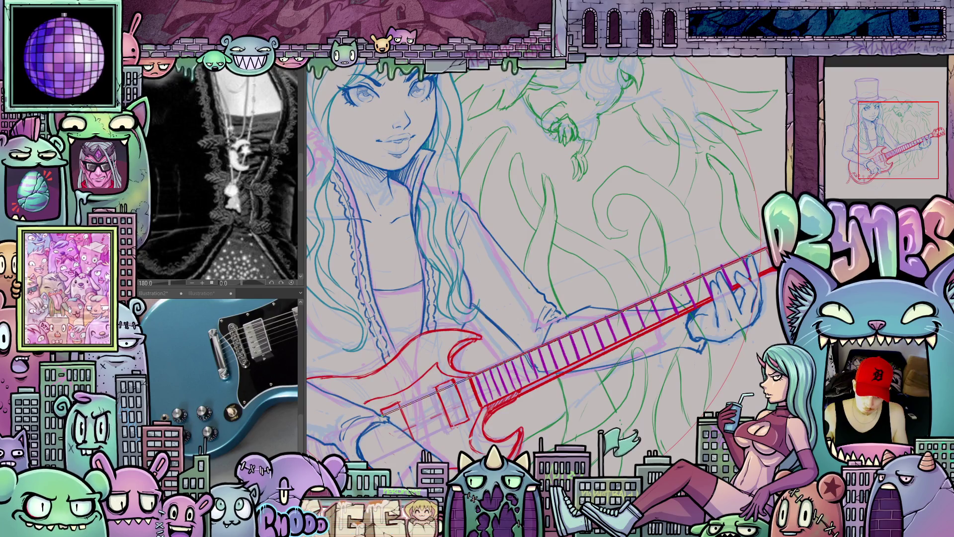
{"action": "key", "text": "ctrl+z"}
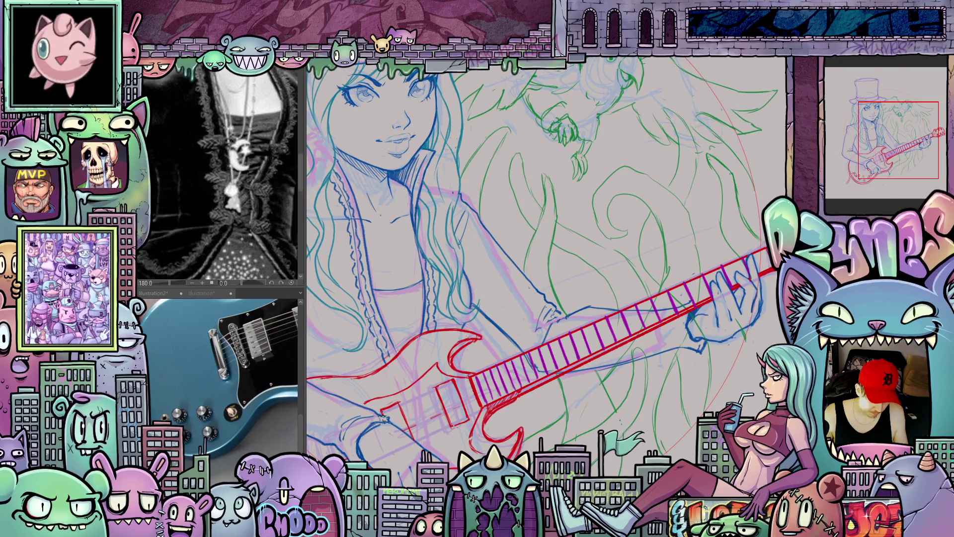
{"action": "left_click_drag", "start_coordinate": [383, 417], "coordinate": [520, 358]}
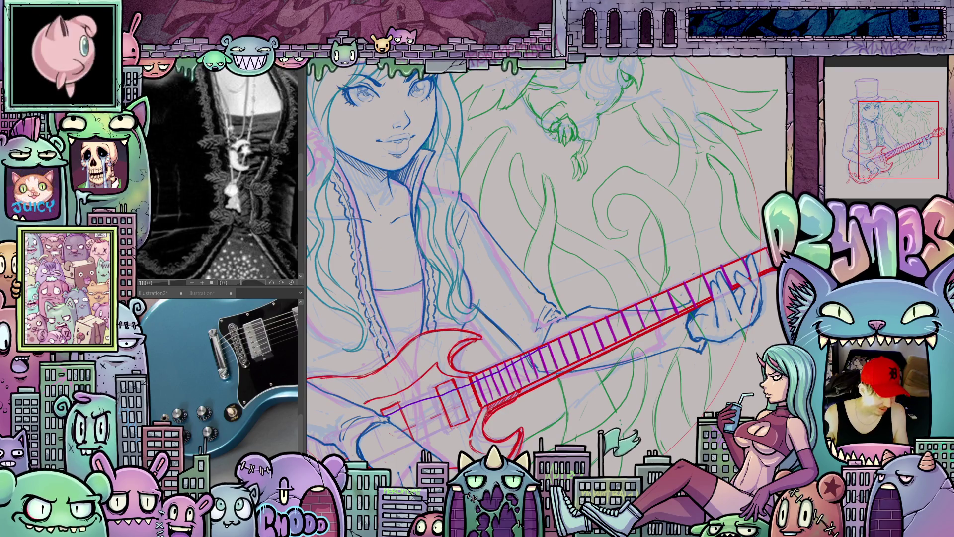
{"action": "key", "text": "ctrl+z"}
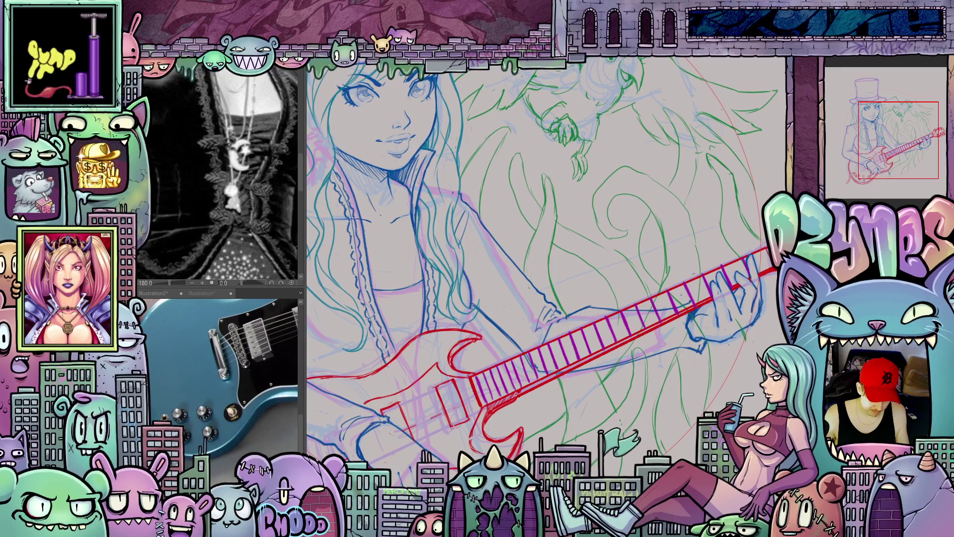
{"action": "left_click_drag", "start_coordinate": [383, 416], "coordinate": [761, 256]}
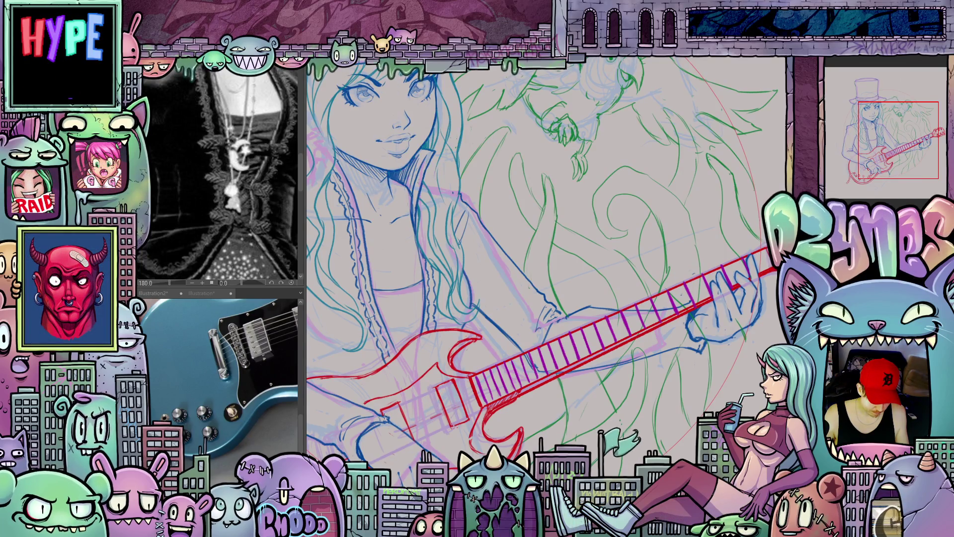
{"action": "mouse_move", "coordinate": [382, 416]}
{"action": "left_mouse_down"}
{"action": "mouse_move", "coordinate": [721, 278]}
{"action": "mouse_move", "coordinate": [762, 251]}
{"action": "left_mouse_up"}
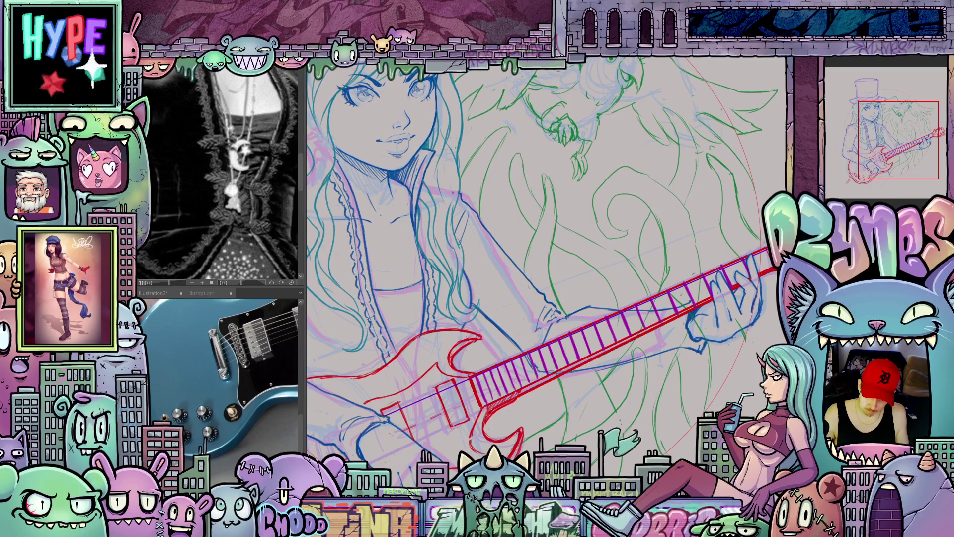
{"action": "left_click_drag", "start_coordinate": [695, 333], "coordinate": [642, 371]}
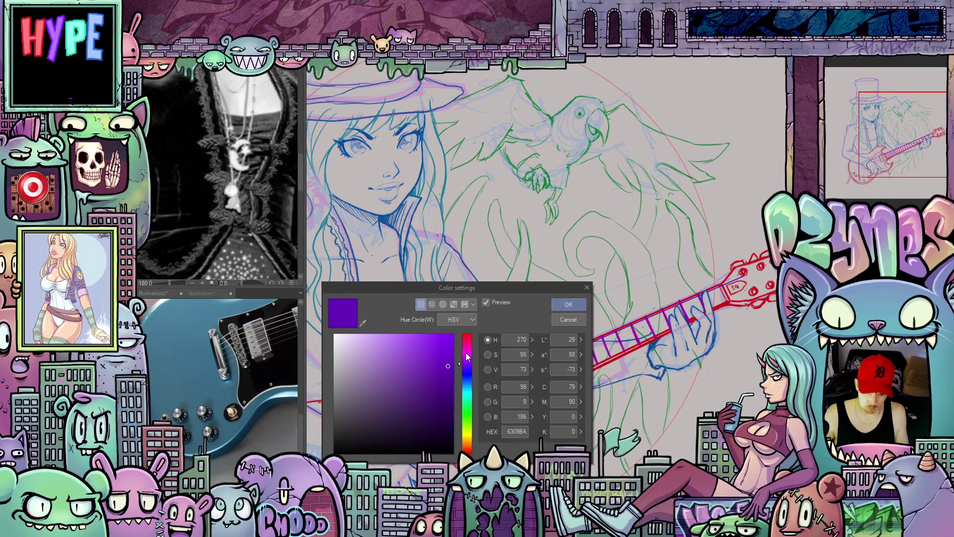
- Switch to hot pink and draw a magenta string along the neck's lower edge
{"action": "left_click_drag", "start_coordinate": [467, 355], "coordinate": [451, 336]}
{"action": "left_click", "coordinate": [568, 304]}
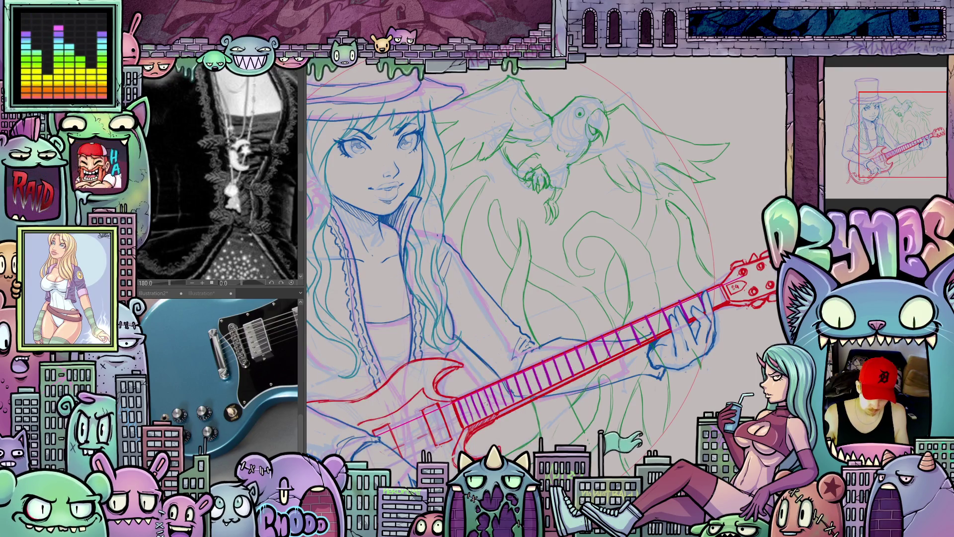
{"action": "scroll", "coordinate": [383, 435], "scroll_direction": "up", "scroll_amount": 2}
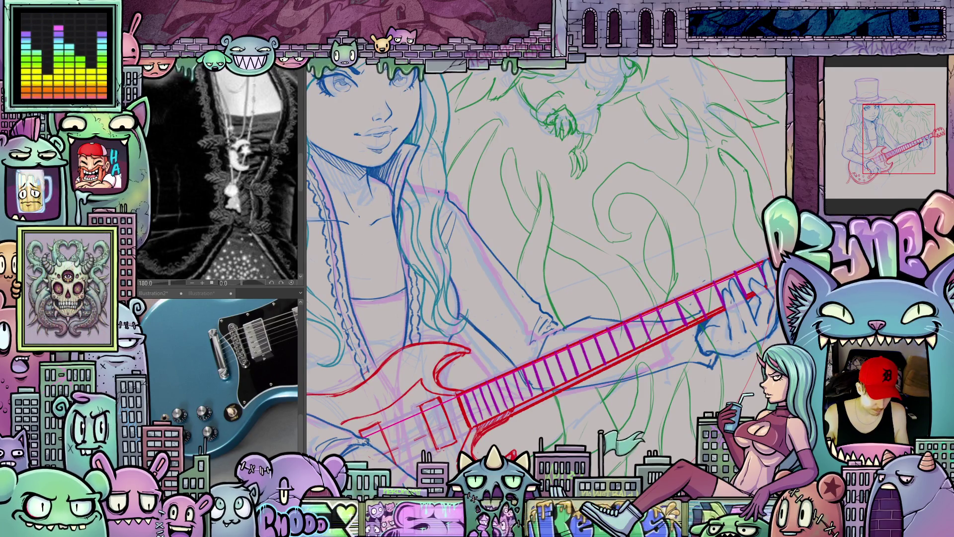
{"action": "left_click_drag", "start_coordinate": [369, 440], "coordinate": [721, 293]}
{"action": "left_click_drag", "start_coordinate": [367, 440], "coordinate": [308, 436]}
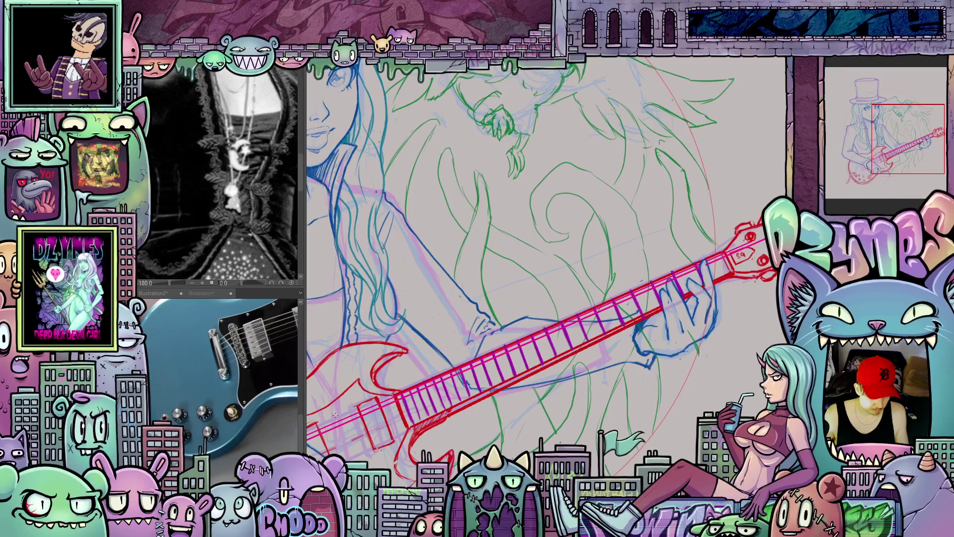
- Draw another magenta string toward the bridge and pan the reference image to the gig bag
{"action": "left_click_drag", "start_coordinate": [531, 258], "coordinate": [555, 249]}
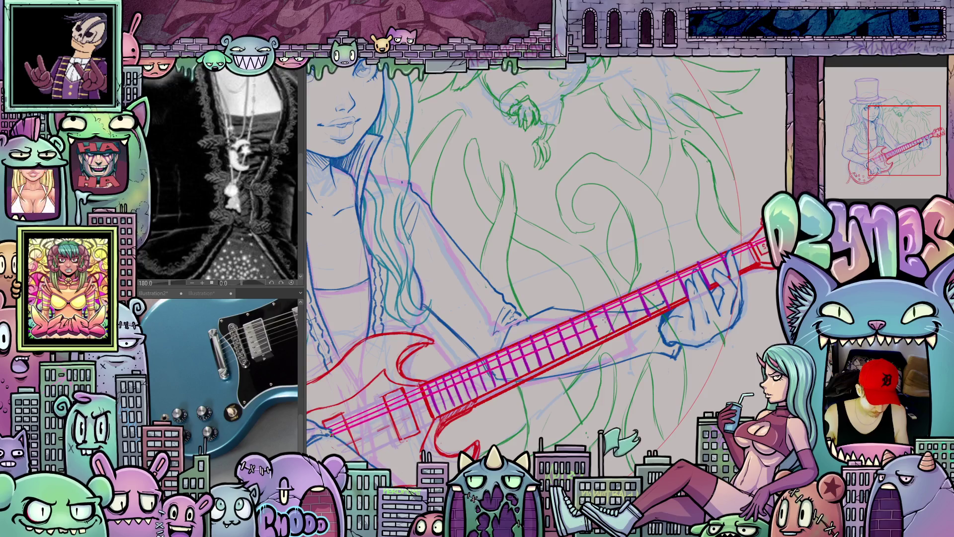
{"action": "left_click_drag", "start_coordinate": [331, 435], "coordinate": [314, 434]}
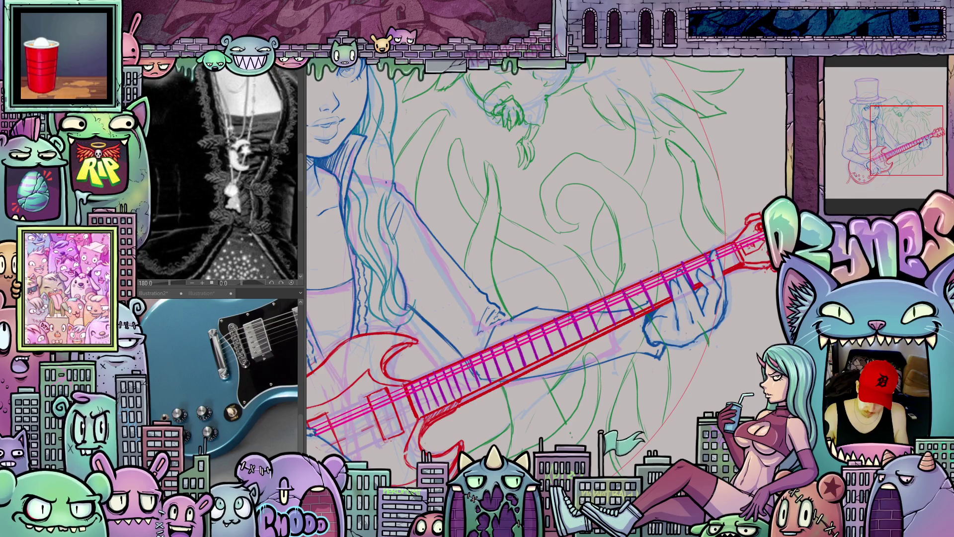
{"action": "left_click_drag", "start_coordinate": [677, 335], "coordinate": [700, 300]}
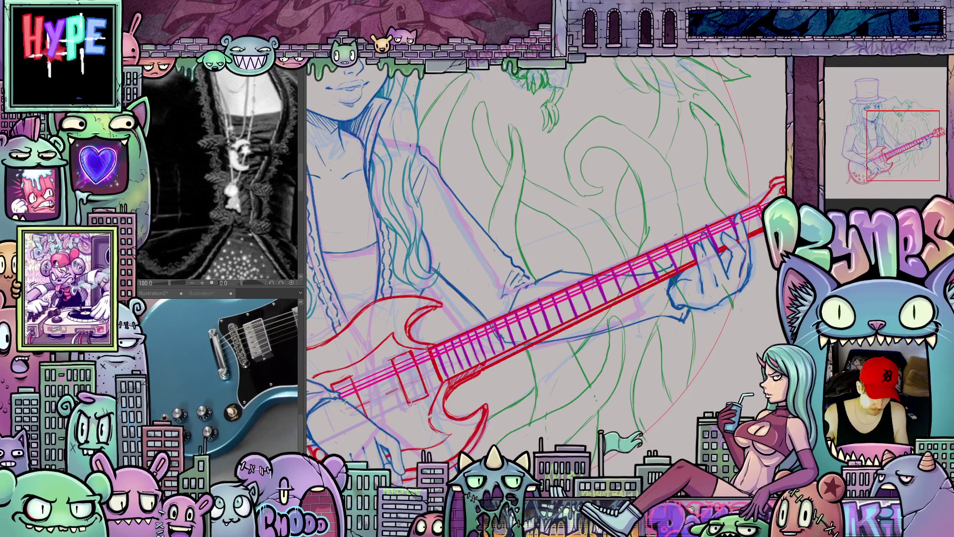
{"action": "left_click_drag", "start_coordinate": [502, 337], "coordinate": [343, 400]}
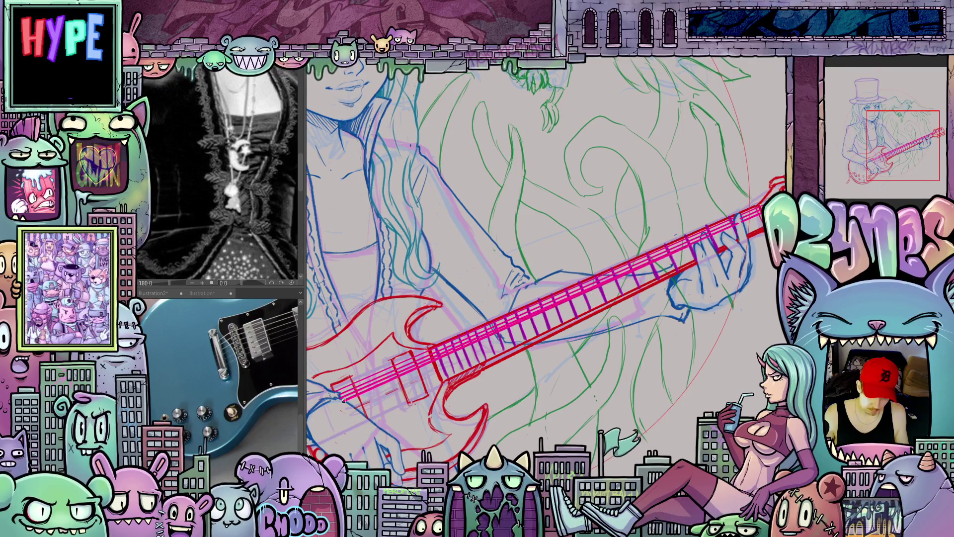
{"action": "left_click_drag", "start_coordinate": [343, 400], "coordinate": [309, 400]}
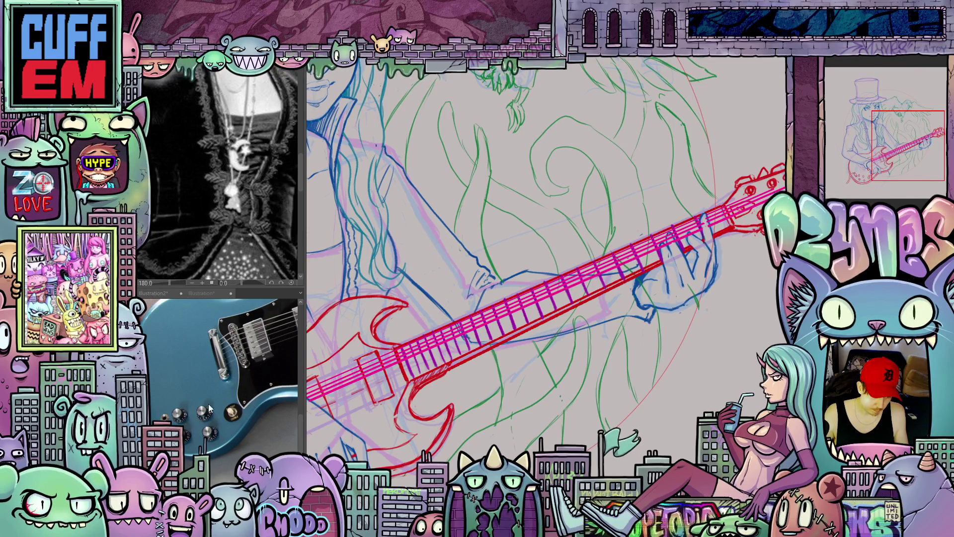
{"action": "left_click_drag", "start_coordinate": [232, 380], "coordinate": [197, 403]}
{"action": "scroll", "coordinate": [197, 403], "scroll_direction": "up", "scroll_amount": 5}
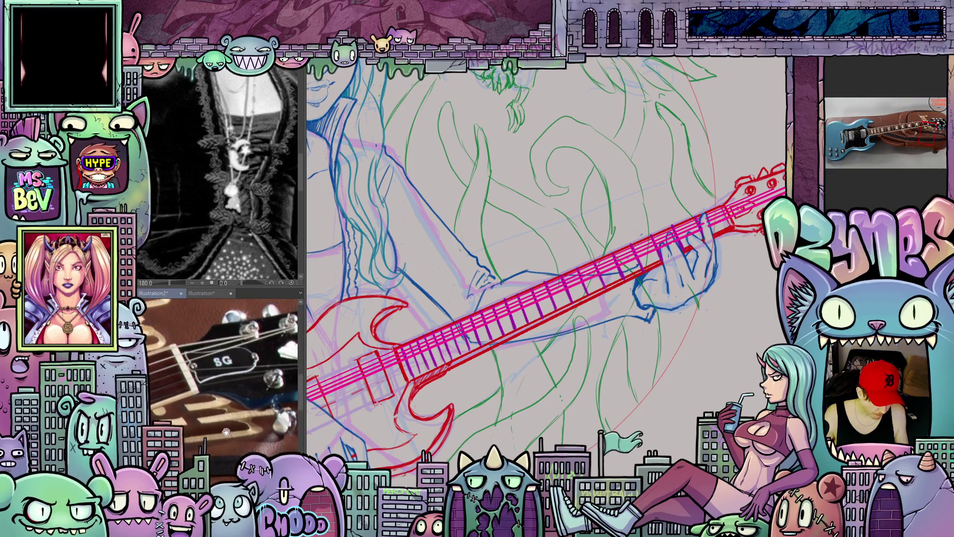
- Lasso the guitar headstock and clear the strings covering the SG logo
{"action": "left_click_drag", "start_coordinate": [209, 455], "coordinate": [230, 439]}
{"action": "scroll", "coordinate": [230, 440], "scroll_direction": "down", "scroll_amount": 1}
{"action": "scroll", "coordinate": [230, 440], "scroll_direction": "down", "scroll_amount": 1}
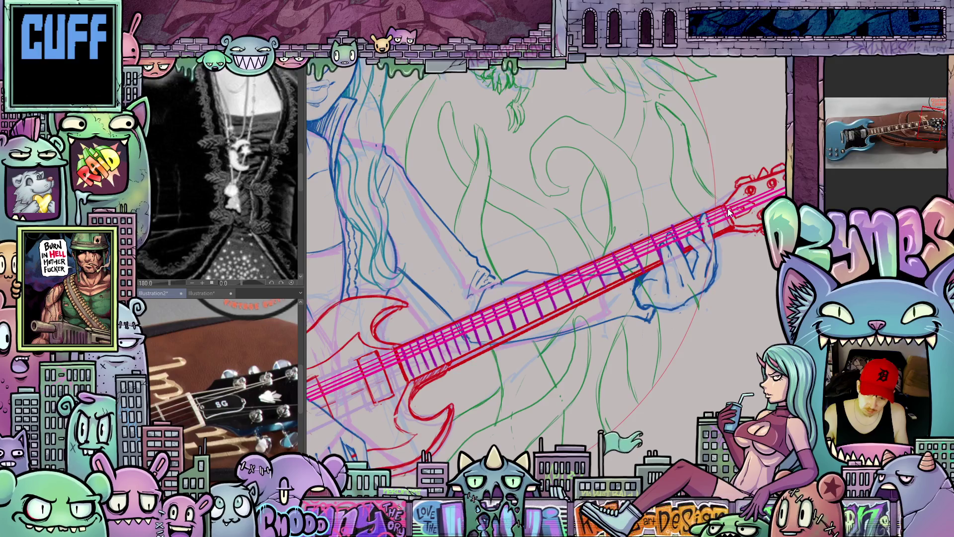
{"action": "mouse_move", "coordinate": [742, 225]}
{"action": "left_mouse_down"}
{"action": "mouse_move", "coordinate": [695, 254]}
{"action": "mouse_move", "coordinate": [615, 338]}
{"action": "left_mouse_up"}
{"action": "scroll", "coordinate": [616, 338], "scroll_direction": "up", "scroll_amount": 2}
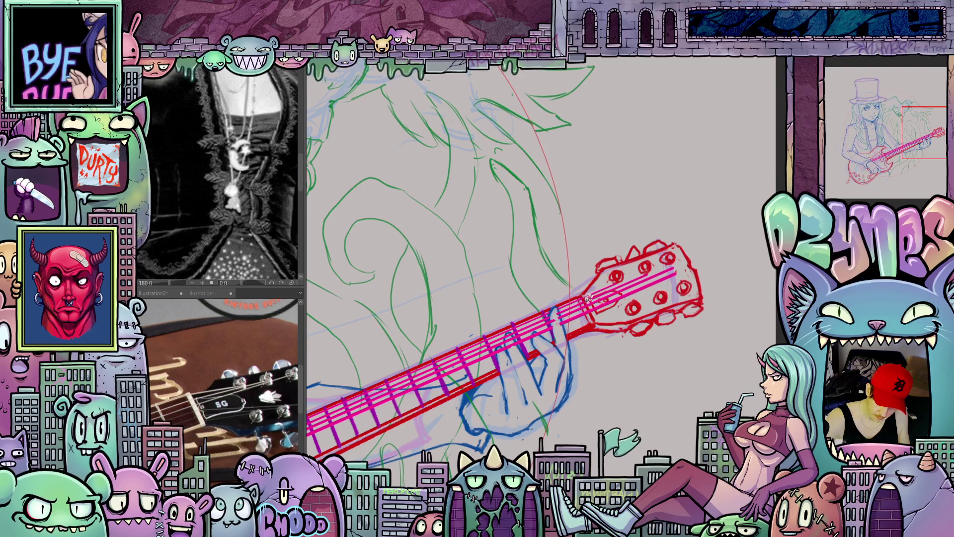
{"action": "mouse_move", "coordinate": [586, 293]}
{"action": "left_mouse_down"}
{"action": "mouse_move", "coordinate": [693, 271]}
{"action": "mouse_move", "coordinate": [588, 272]}
{"action": "mouse_move", "coordinate": [602, 297]}
{"action": "left_mouse_up"}
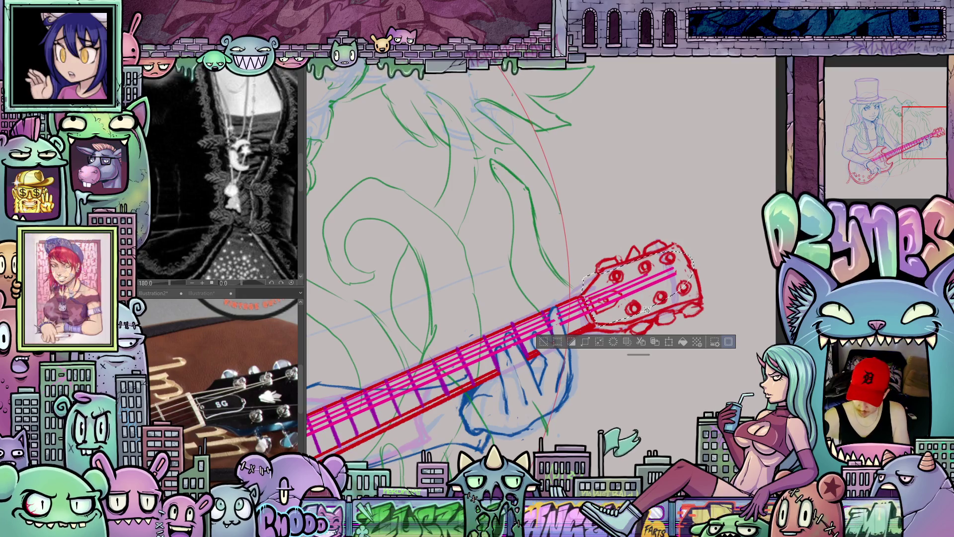
{"action": "left_click", "coordinate": [613, 345]}
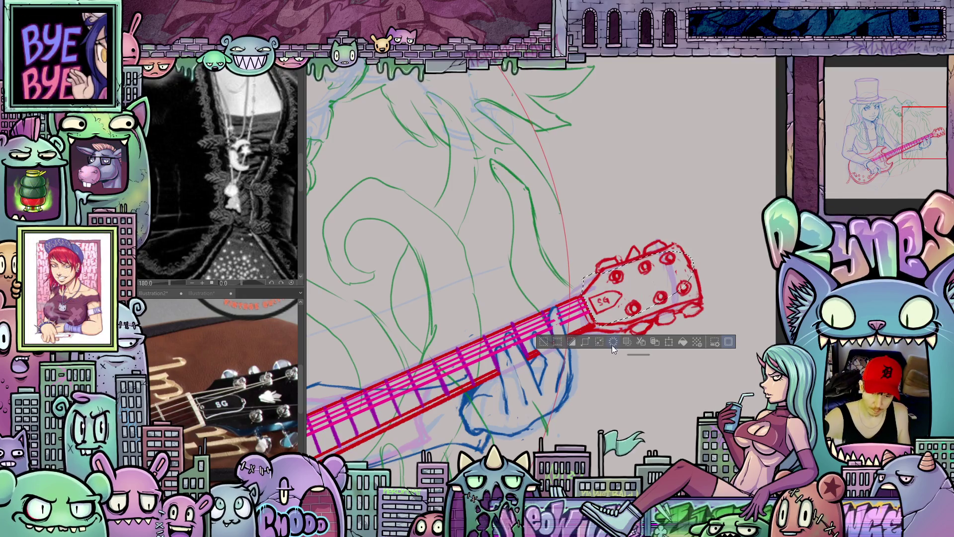
{"action": "key", "text": "ctrl+d"}
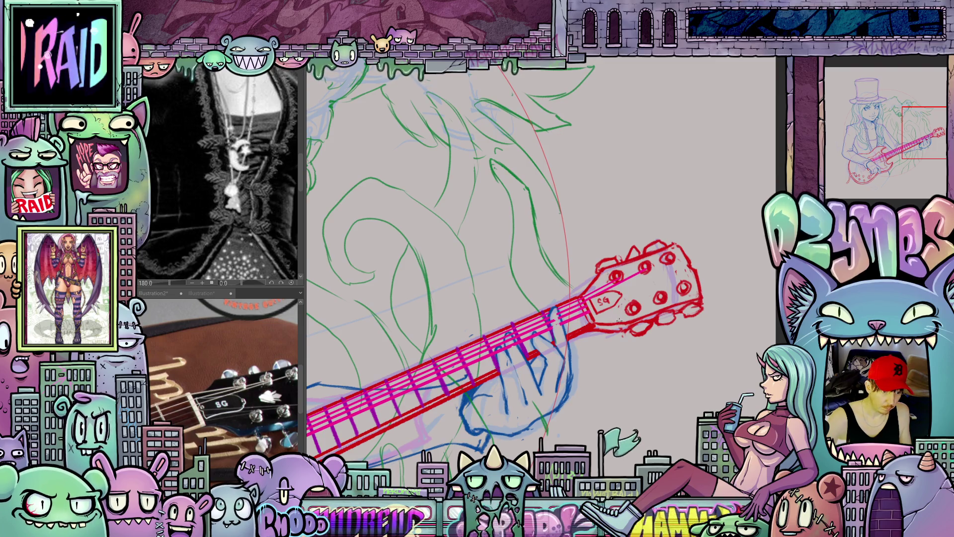
- Draw a string up to the headstock, then undo the magenta strings on the neck
{"action": "left_click_drag", "start_coordinate": [590, 302], "coordinate": [672, 258]}
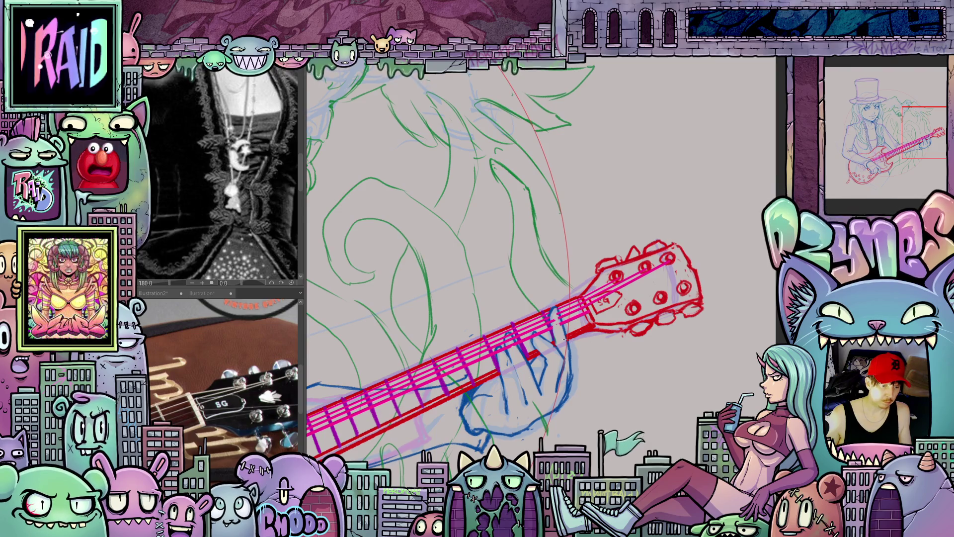
{"action": "scroll", "coordinate": [516, 359], "scroll_direction": "down", "scroll_amount": 3}
{"action": "left_click_drag", "start_coordinate": [517, 358], "coordinate": [700, 305]}
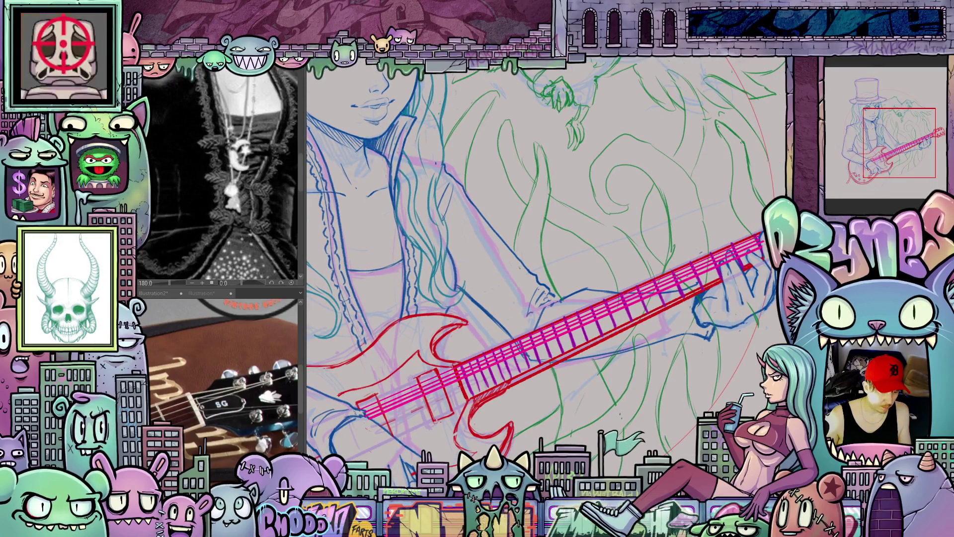
{"action": "scroll", "coordinate": [447, 386], "scroll_direction": "down", "scroll_amount": 2}
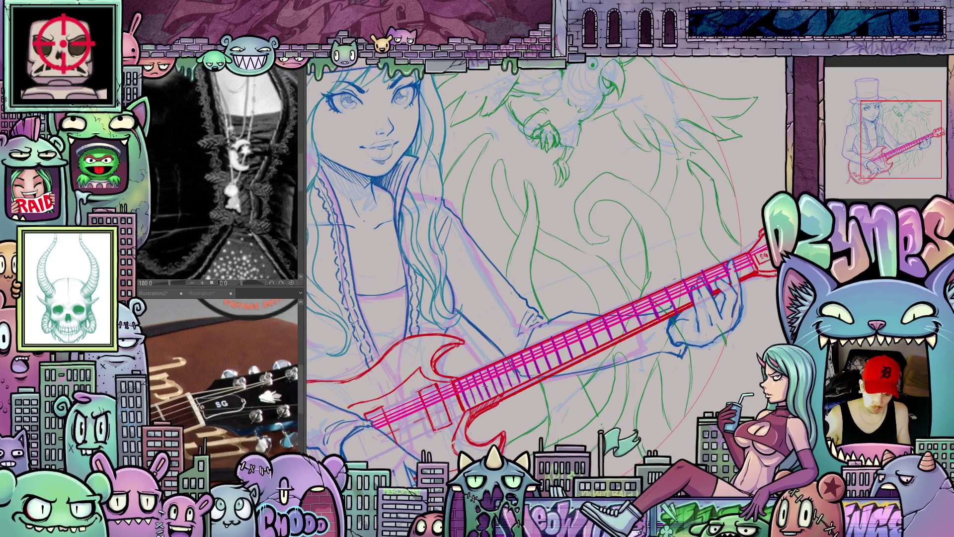
{"action": "key", "text": "ctrl+z"}
{"action": "key", "text": "ctrl+z"}
{"action": "key", "text": "ctrl+z"}
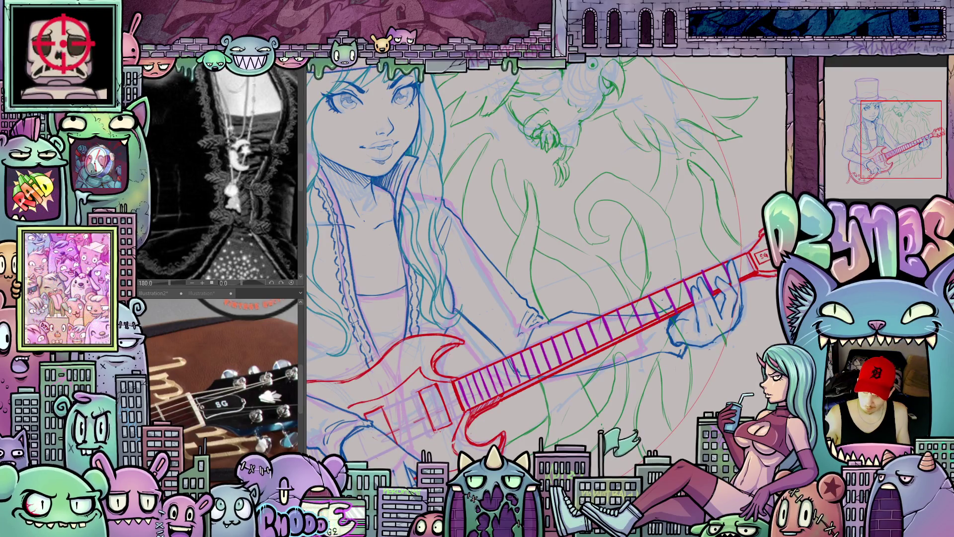
- Set the drawing colour to a fully saturated magenta (hue 307, FF00E0)
{"action": "key", "text": "c"}
{"action": "left_click", "coordinate": [470, 351]}
{"action": "left_click", "coordinate": [454, 341]}
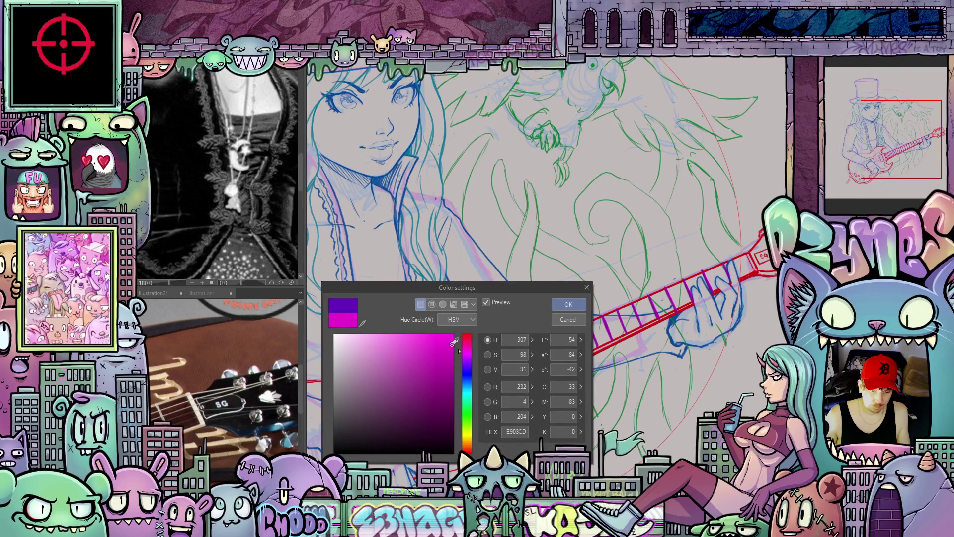
{"action": "left_click", "coordinate": [567, 304]}
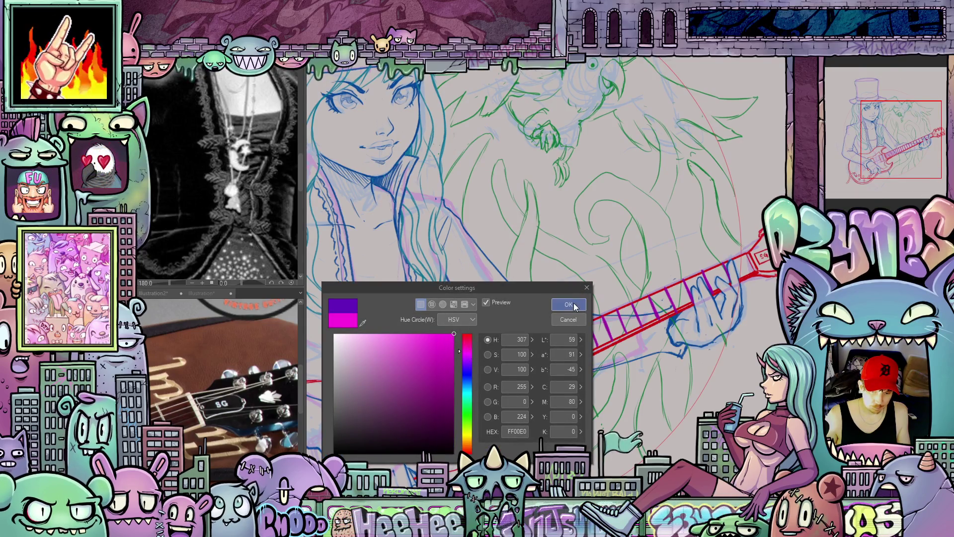
{"action": "scroll", "coordinate": [432, 392], "scroll_direction": "up", "scroll_amount": 2}
{"action": "scroll", "coordinate": [433, 392], "scroll_direction": "down", "scroll_amount": 2}
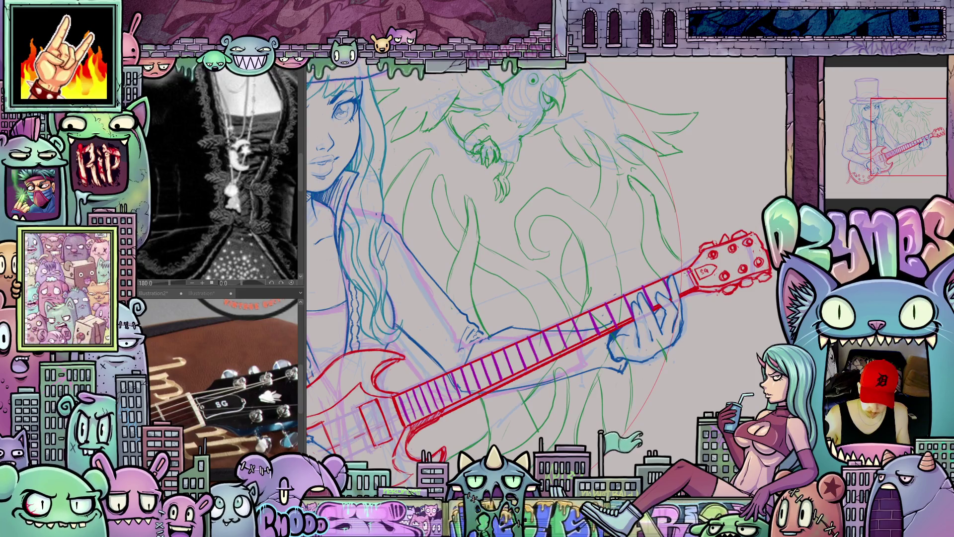
- Redraw magenta string lines along the neck, reaching up to the headstock
{"action": "left_click_drag", "start_coordinate": [540, 338], "coordinate": [449, 386]}
{"action": "mouse_move", "coordinate": [691, 271]}
{"action": "left_mouse_down"}
{"action": "mouse_move", "coordinate": [318, 435]}
{"action": "mouse_move", "coordinate": [723, 269]}
{"action": "left_mouse_up"}
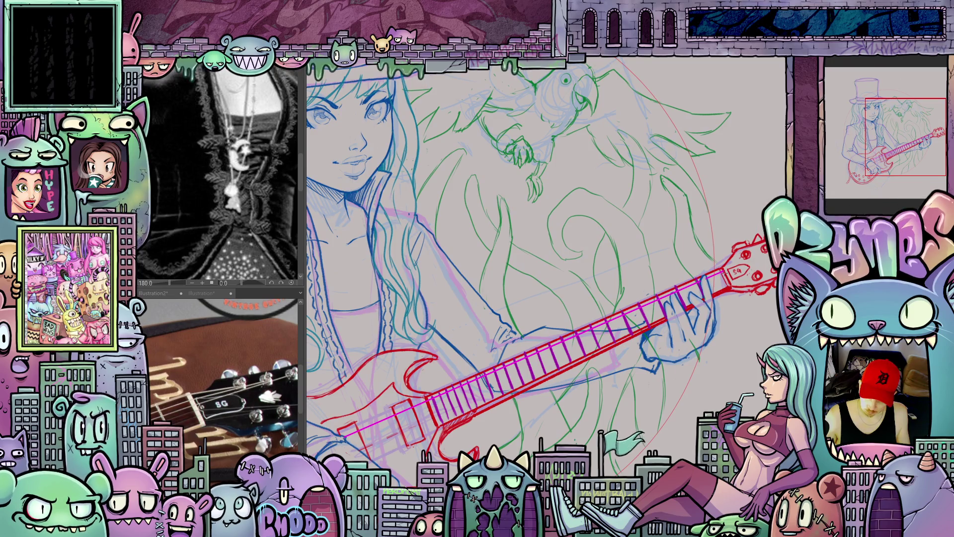
{"action": "left_click_drag", "start_coordinate": [698, 287], "coordinate": [343, 439]}
{"action": "left_click_drag", "start_coordinate": [395, 417], "coordinate": [347, 439]}
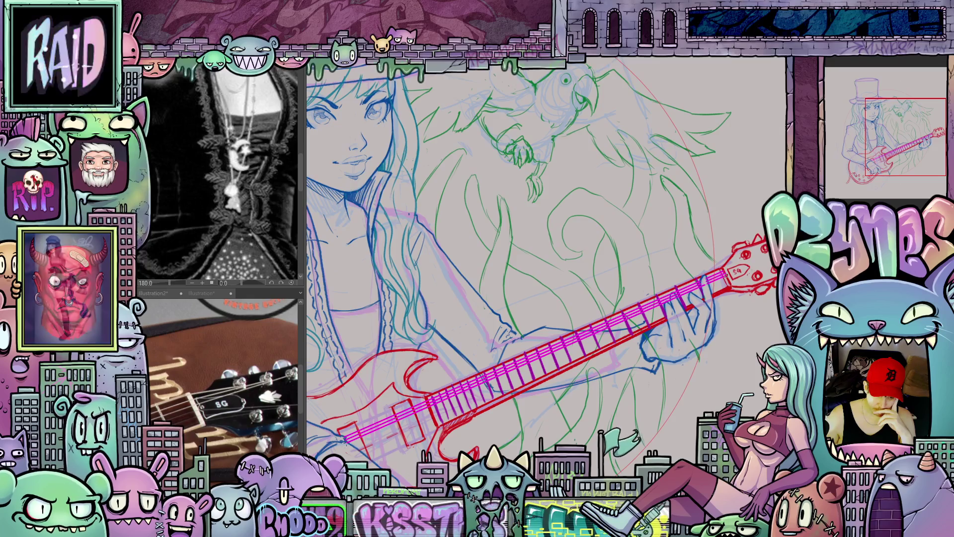
{"action": "scroll", "coordinate": [749, 303], "scroll_direction": "up", "scroll_amount": 2}
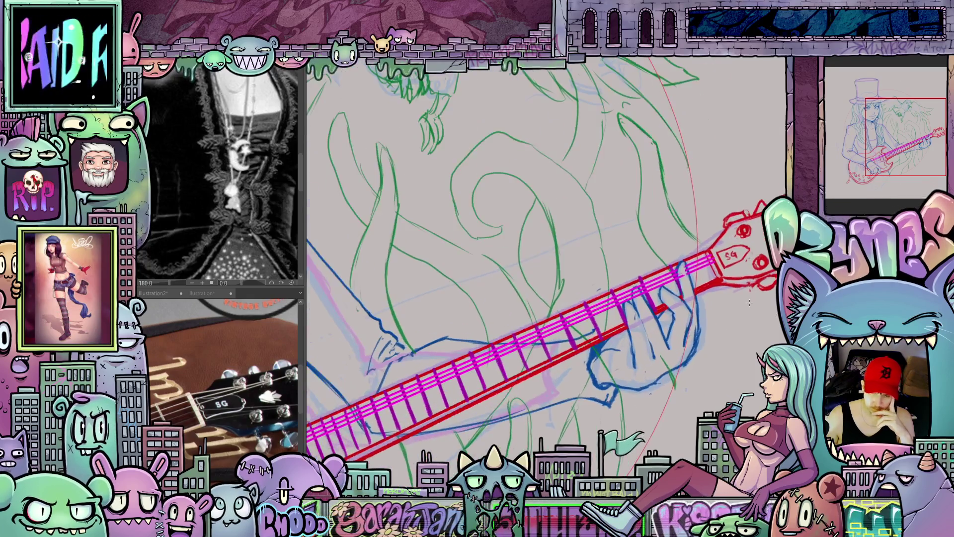
{"action": "scroll", "coordinate": [745, 299], "scroll_direction": "up", "scroll_amount": 1}
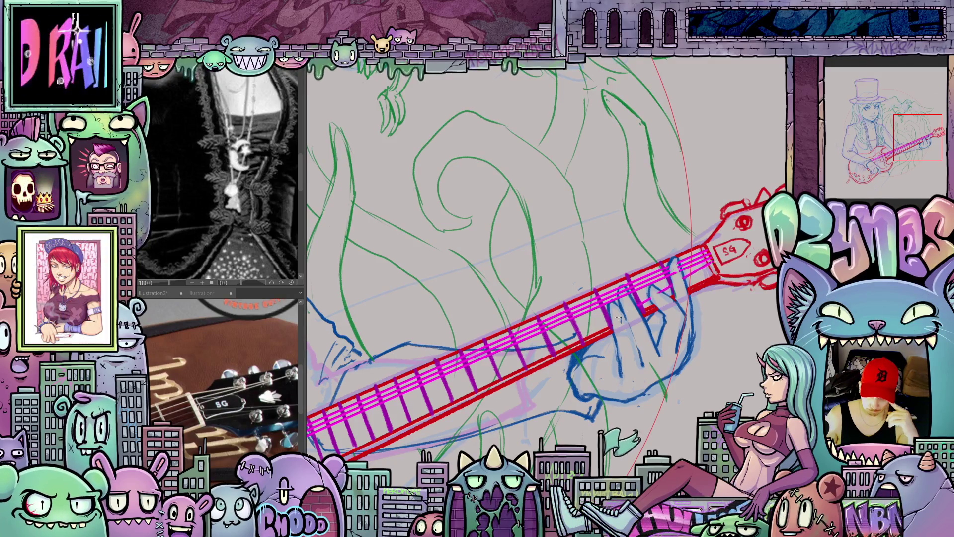
{"action": "left_click_drag", "start_coordinate": [619, 318], "coordinate": [949, 286]}
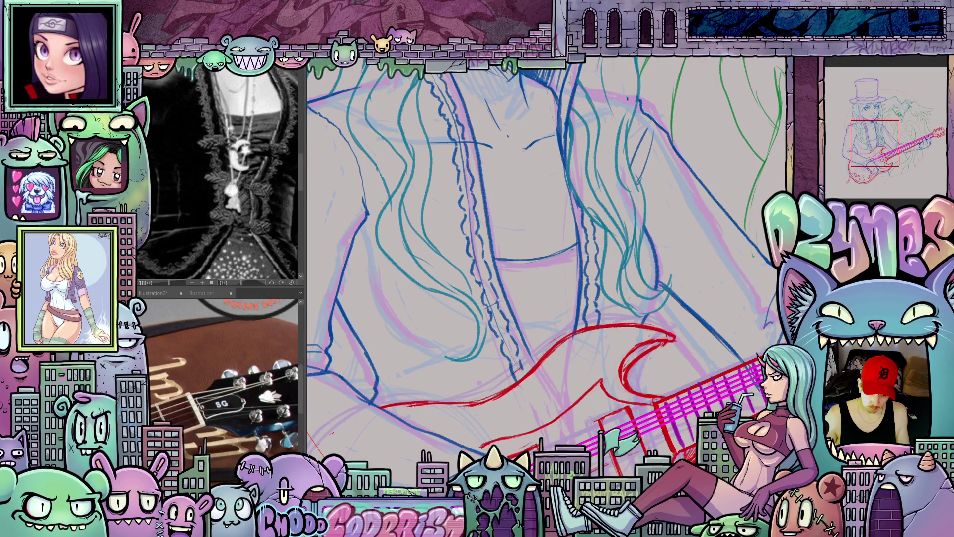
{"action": "scroll", "coordinate": [558, 397], "scroll_direction": "down", "scroll_amount": 10}
{"action": "scroll", "coordinate": [558, 397], "scroll_direction": "up", "scroll_amount": 3}
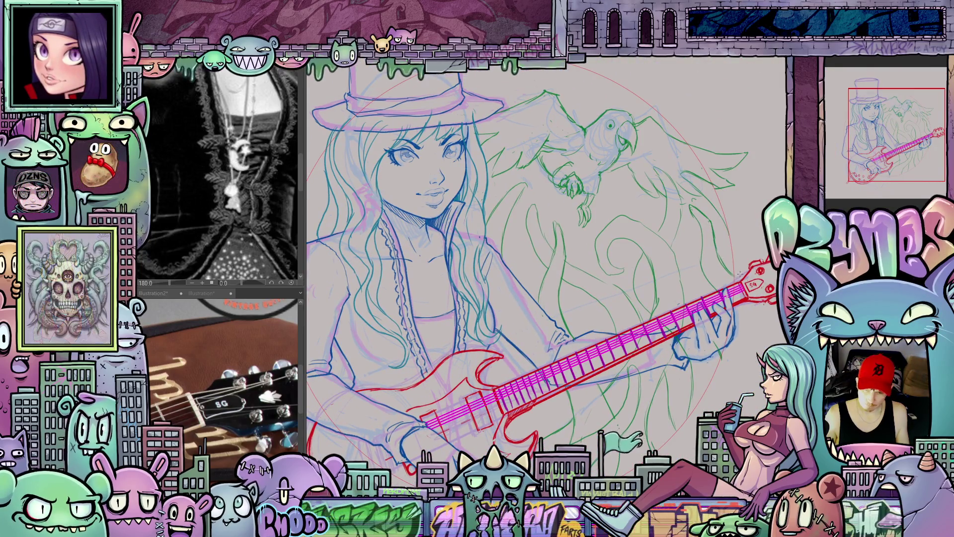
{"action": "scroll", "coordinate": [740, 273], "scroll_direction": "up", "scroll_amount": 1}
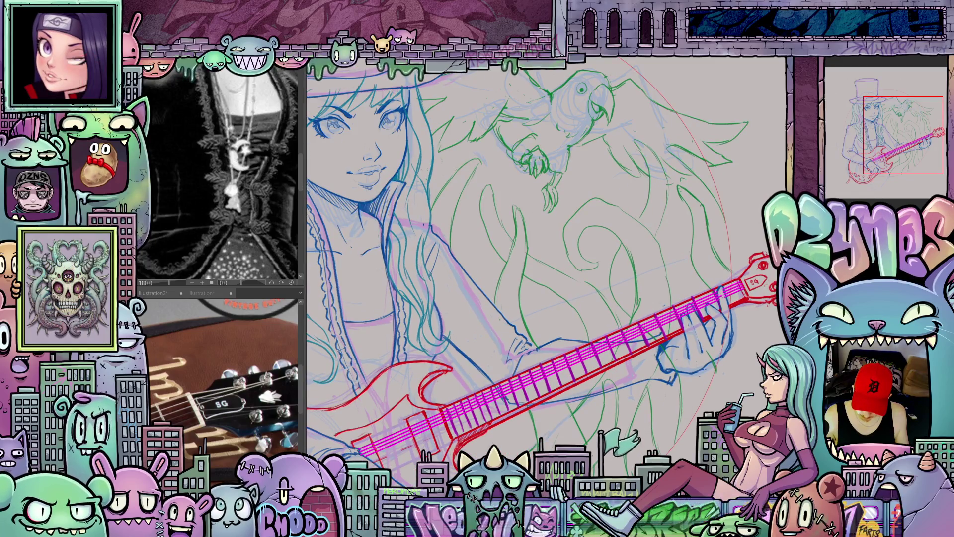
{"action": "scroll", "coordinate": [744, 287], "scroll_direction": "up", "scroll_amount": 1}
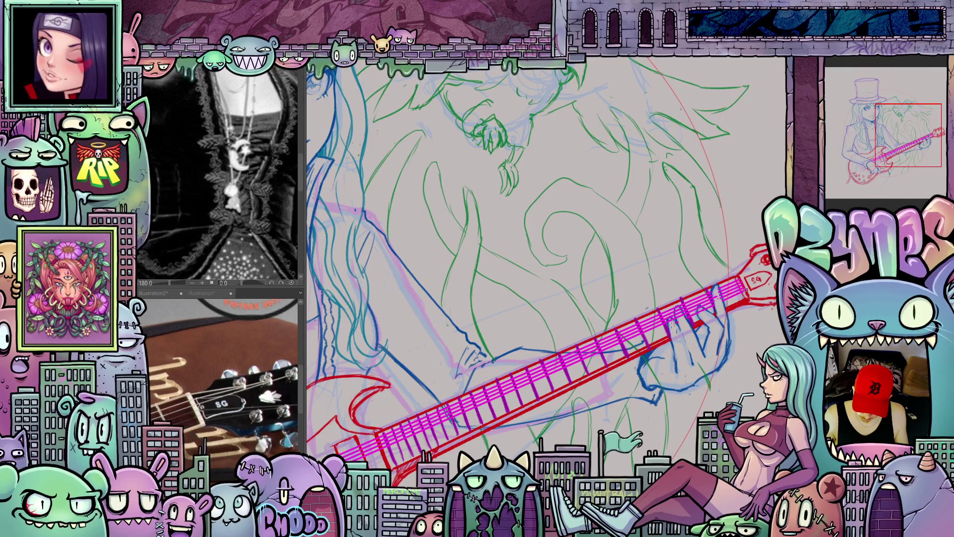
- Undo the overly dense magenta hatching on the neck after comparing it with redo
{"action": "mouse_move", "coordinate": [743, 288]}
{"action": "left_mouse_down"}
{"action": "mouse_move", "coordinate": [746, 264]}
{"action": "mouse_move", "coordinate": [823, 256]}
{"action": "left_mouse_up"}
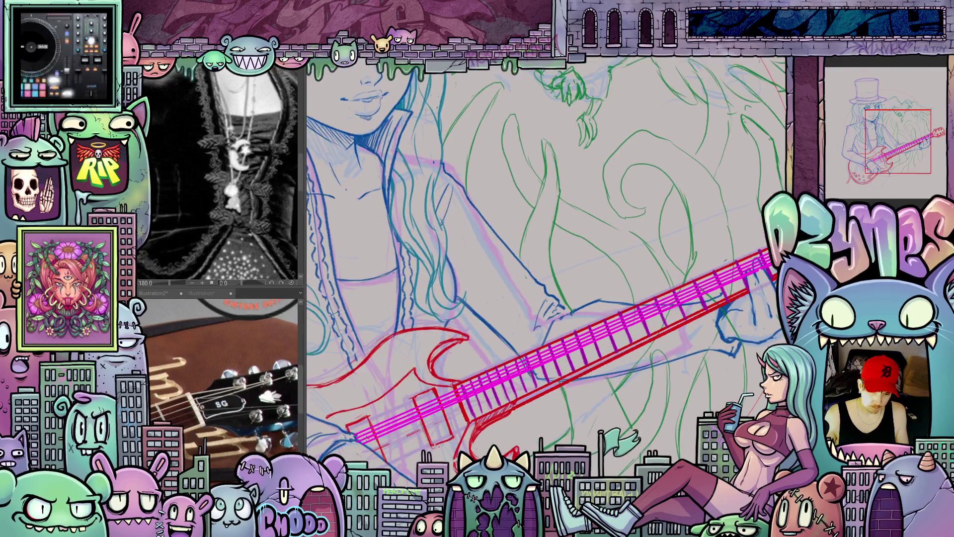
{"action": "scroll", "coordinate": [365, 445], "scroll_direction": "down", "scroll_amount": 2}
{"action": "left_click_drag", "start_coordinate": [398, 377], "coordinate": [471, 343]}
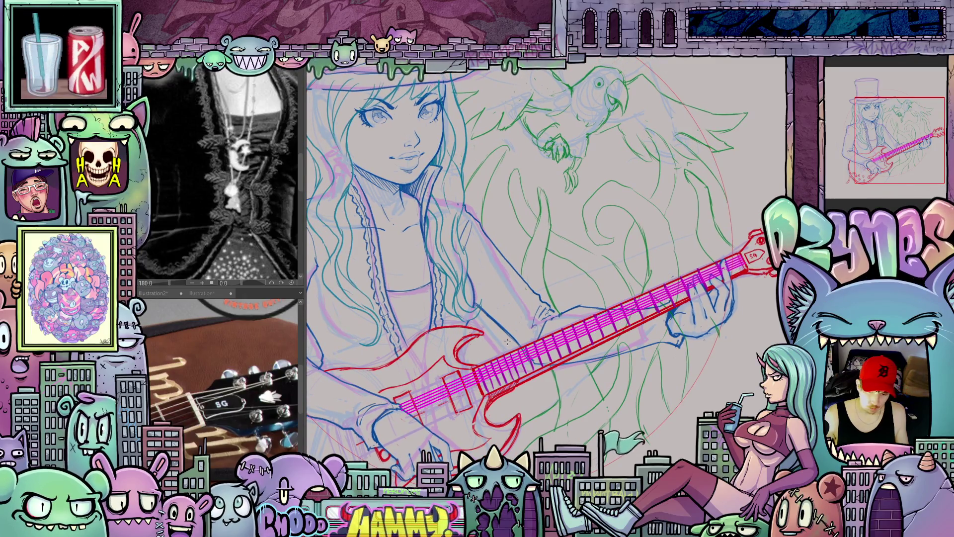
{"action": "key", "text": "ctrl+z"}
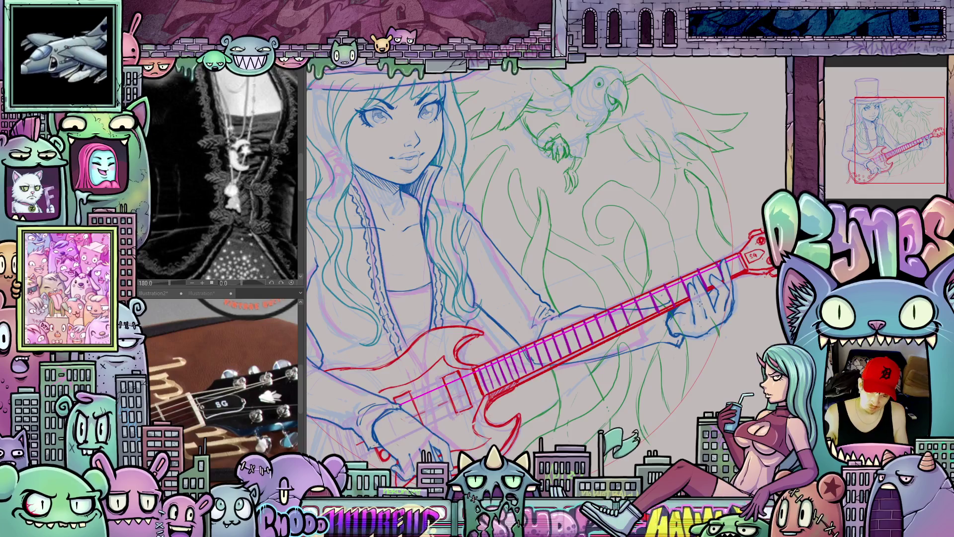
{"action": "scroll", "coordinate": [699, 304], "scroll_direction": "up", "scroll_amount": 2}
{"action": "key", "text": "ctrl+y"}
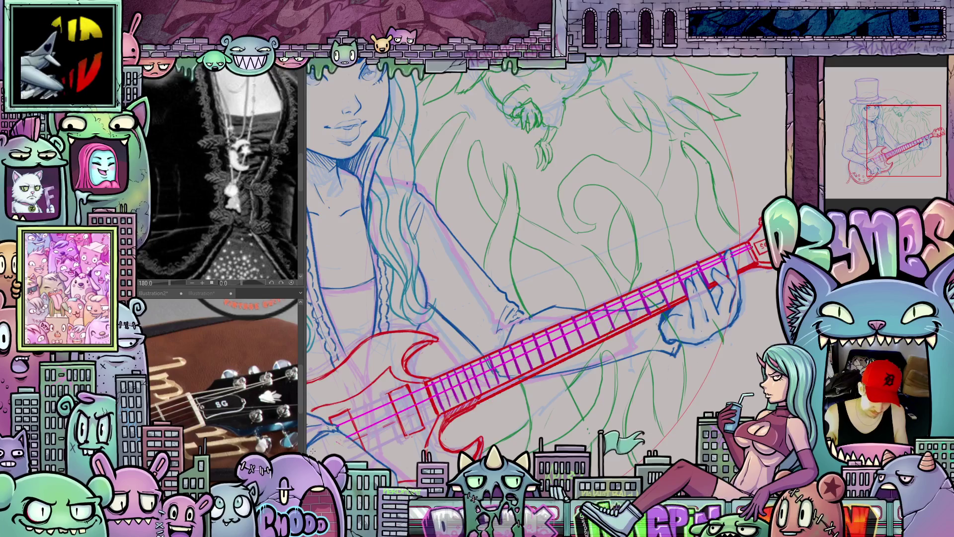
{"action": "key", "text": "ctrl+z"}
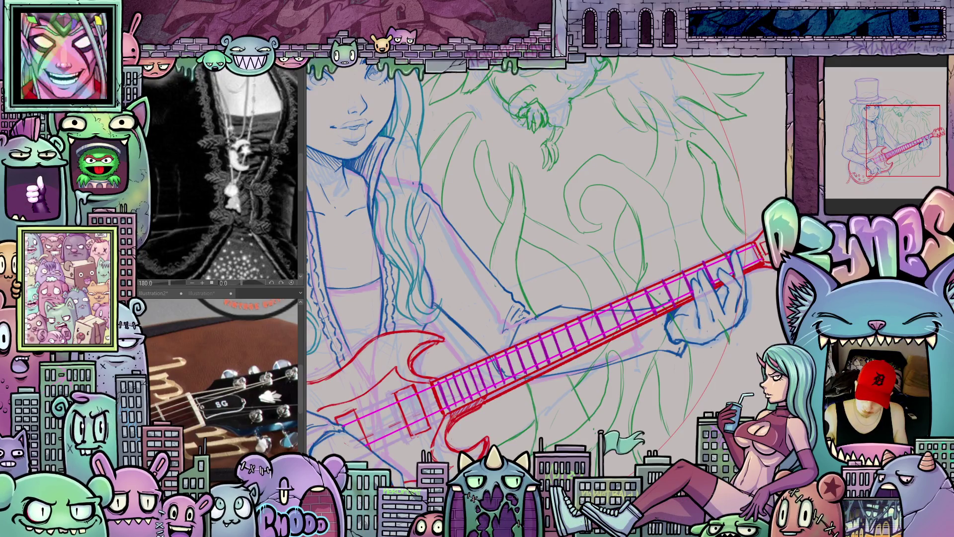
- Draw a long straight magenta string across the hand and narrow the reference panel
{"action": "scroll", "coordinate": [746, 238], "scroll_direction": "up", "scroll_amount": 2}
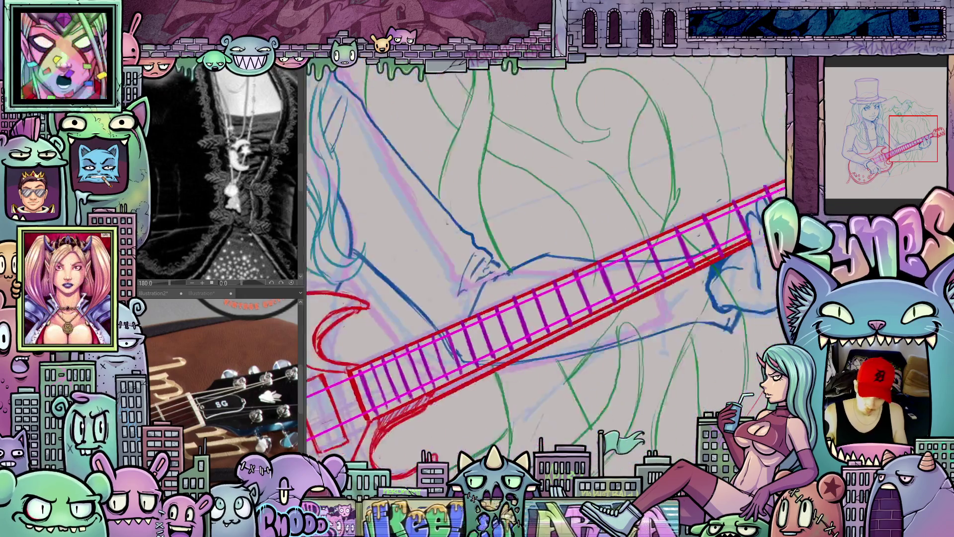
{"action": "left_click_drag", "start_coordinate": [391, 423], "coordinate": [679, 173]}
{"action": "scroll", "coordinate": [679, 173], "scroll_direction": "down", "scroll_amount": 2}
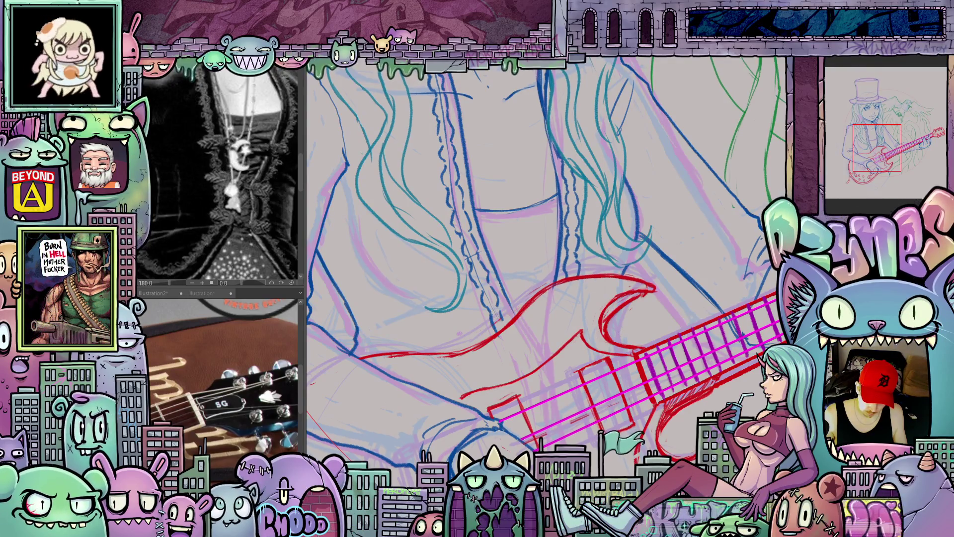
{"action": "scroll", "coordinate": [517, 308], "scroll_direction": "down", "scroll_amount": 5}
{"action": "scroll", "coordinate": [517, 308], "scroll_direction": "up", "scroll_amount": 5}
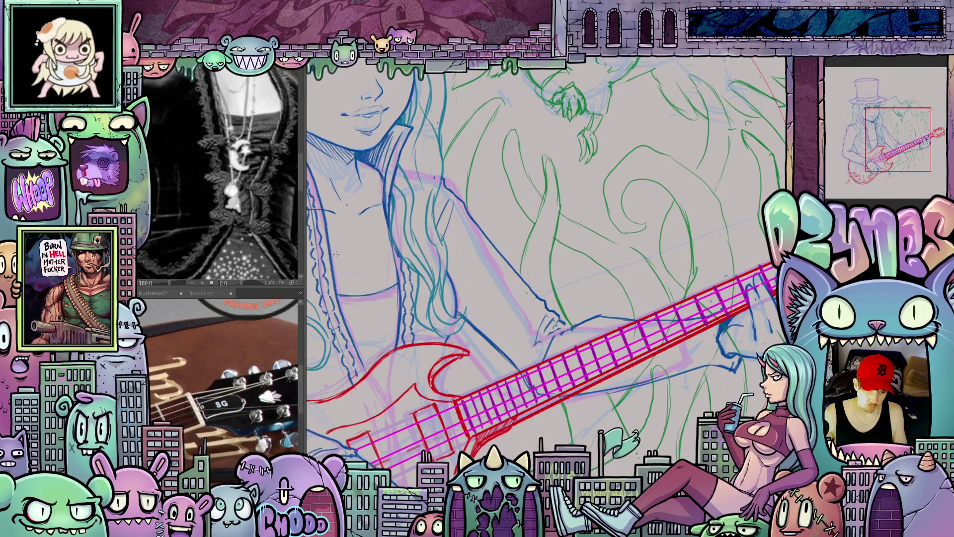
{"action": "left_click_drag", "start_coordinate": [304, 222], "coordinate": [165, 226]}
{"action": "left_click_drag", "start_coordinate": [427, 281], "coordinate": [395, 206]}
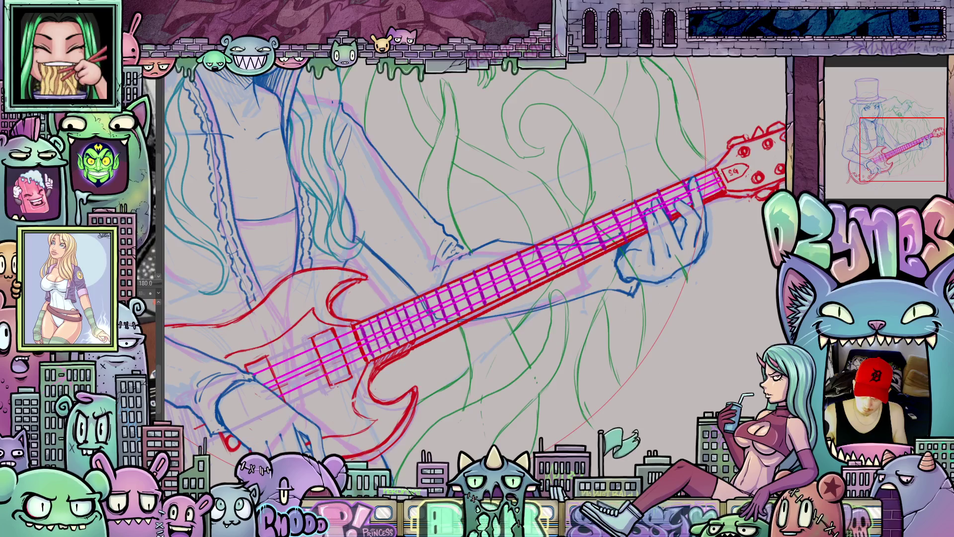
- Draw a straight magenta string from the headstock toward the bridge
{"action": "left_click_drag", "start_coordinate": [717, 173], "coordinate": [254, 380]}
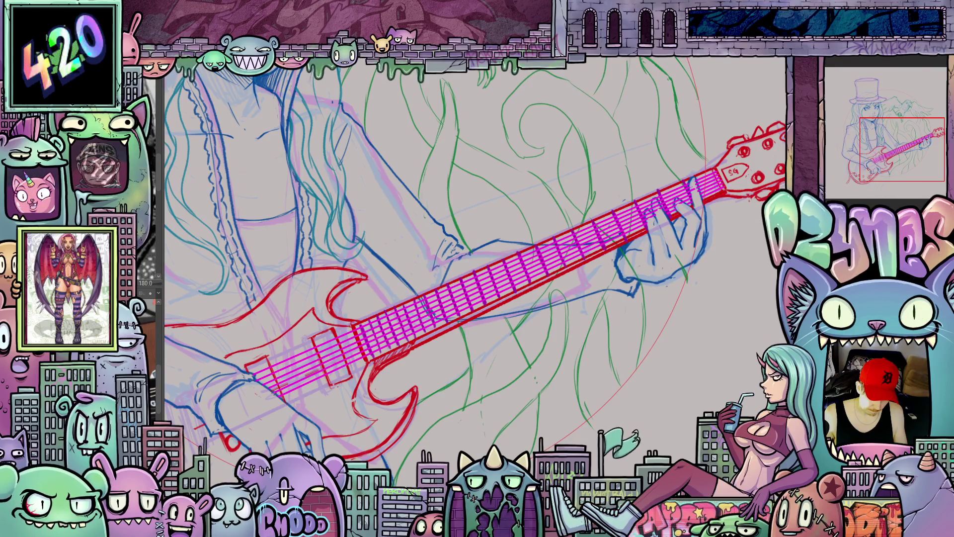
{"action": "scroll", "coordinate": [739, 292], "scroll_direction": "down", "scroll_amount": 3}
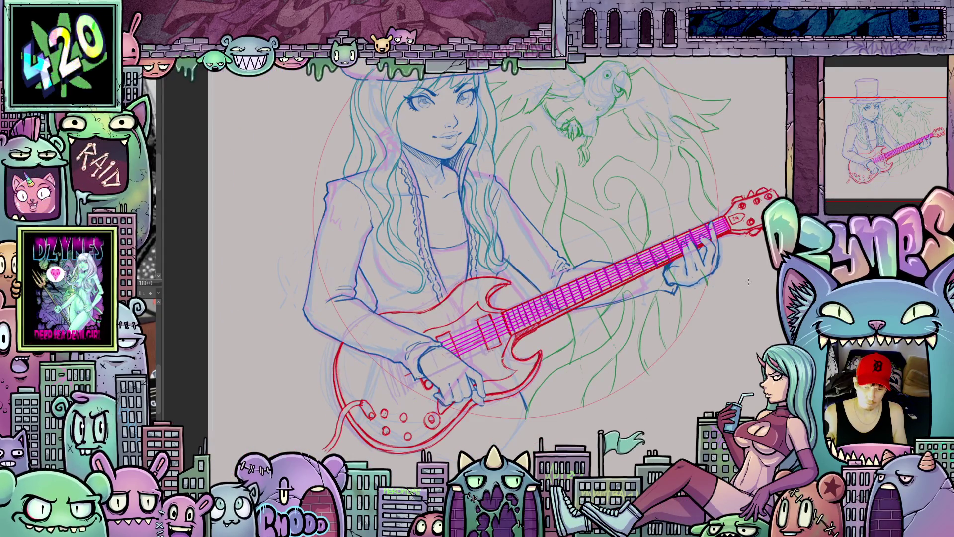
{"action": "scroll", "coordinate": [748, 282], "scroll_direction": "up", "scroll_amount": 2}
{"action": "mouse_move", "coordinate": [748, 282]}
{"action": "left_mouse_down"}
{"action": "mouse_move", "coordinate": [695, 342]}
{"action": "mouse_move", "coordinate": [695, 326]}
{"action": "left_mouse_up"}
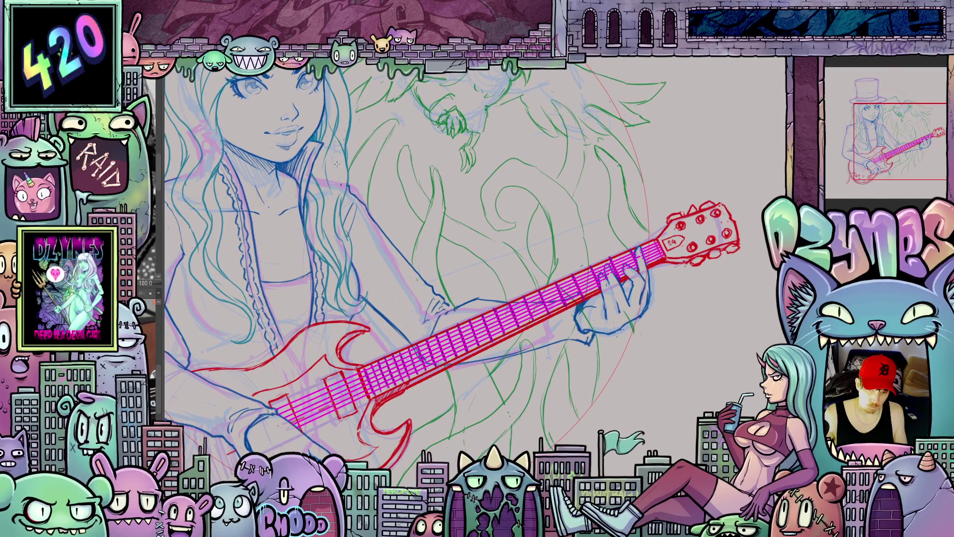
- Tilt the guitar neck slightly upward with Free Transform and commit it
{"action": "left_click", "coordinate": [28, 70]}
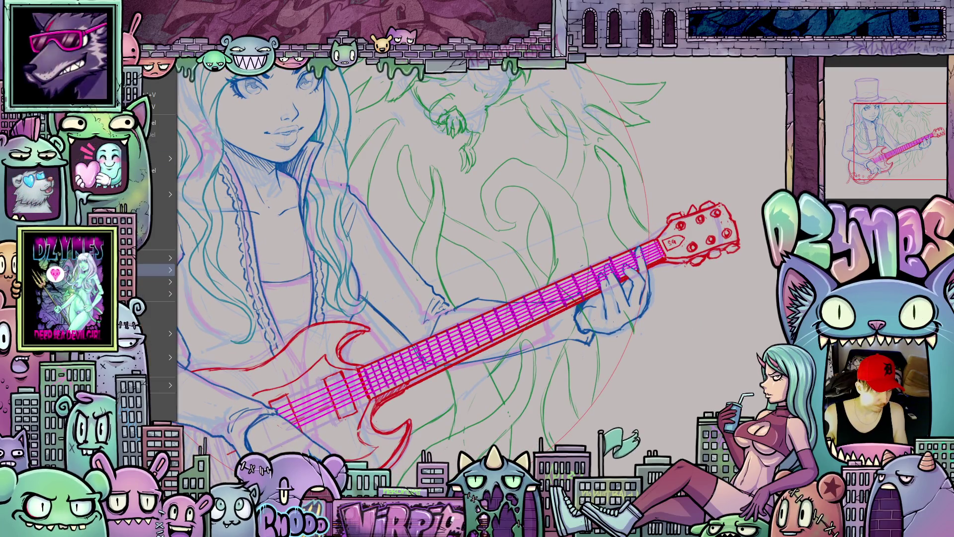
{"action": "mouse_move", "coordinate": [145, 277]}
{"action": "left_click", "coordinate": [239, 347]}
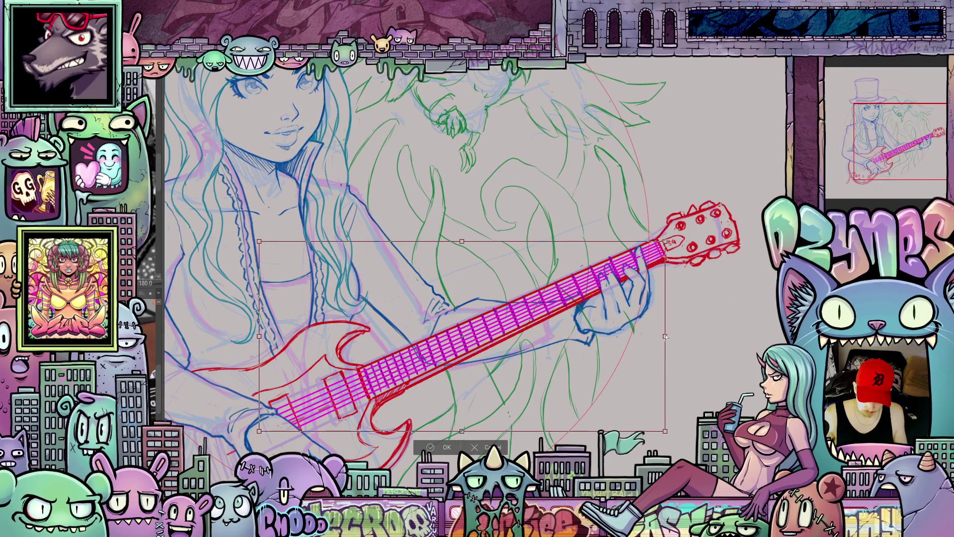
{"action": "left_click_drag", "start_coordinate": [665, 336], "coordinate": [666, 337]}
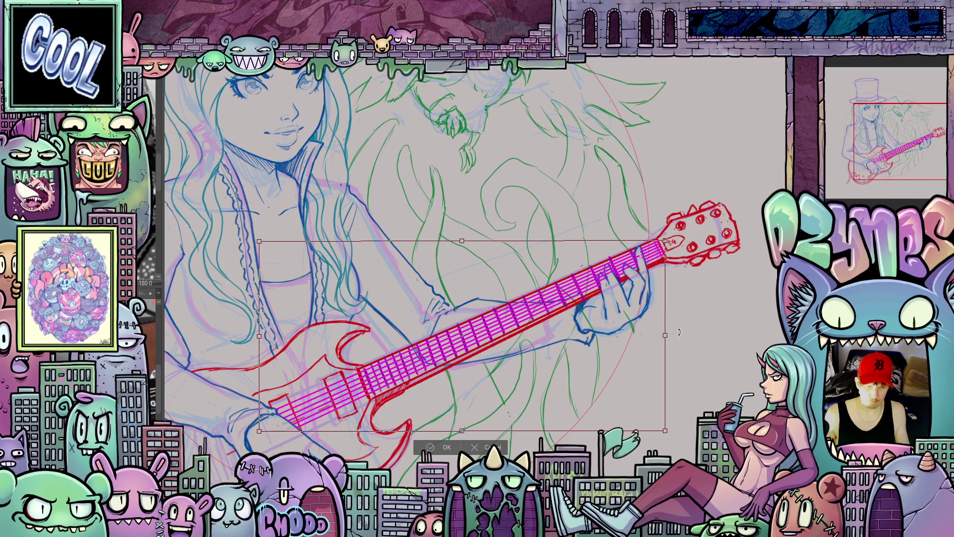
{"action": "left_click", "coordinate": [447, 445]}
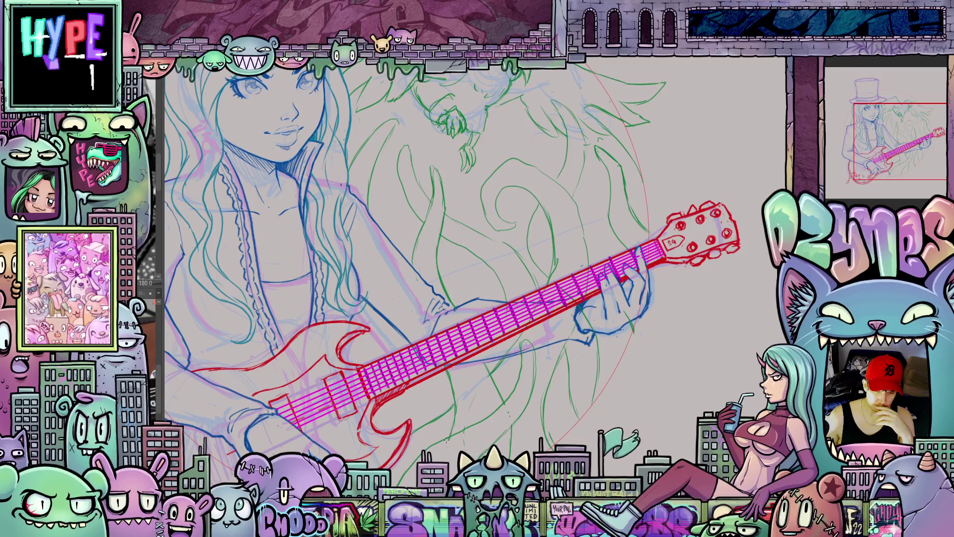
- Thin the guitar lines with Adjust line width set to Narrow at scale 2.00
{"action": "left_click", "coordinate": [198, 59]}
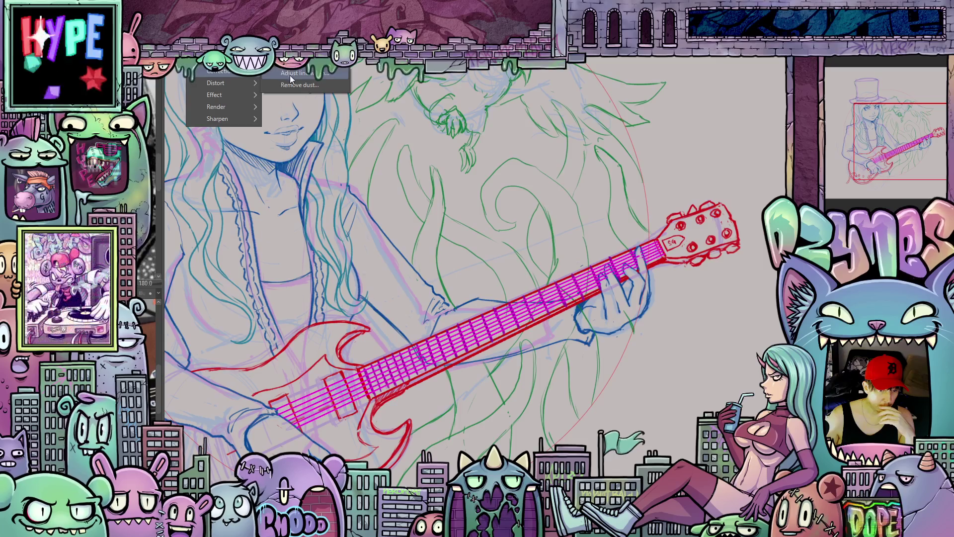
{"action": "left_click", "coordinate": [296, 72]}
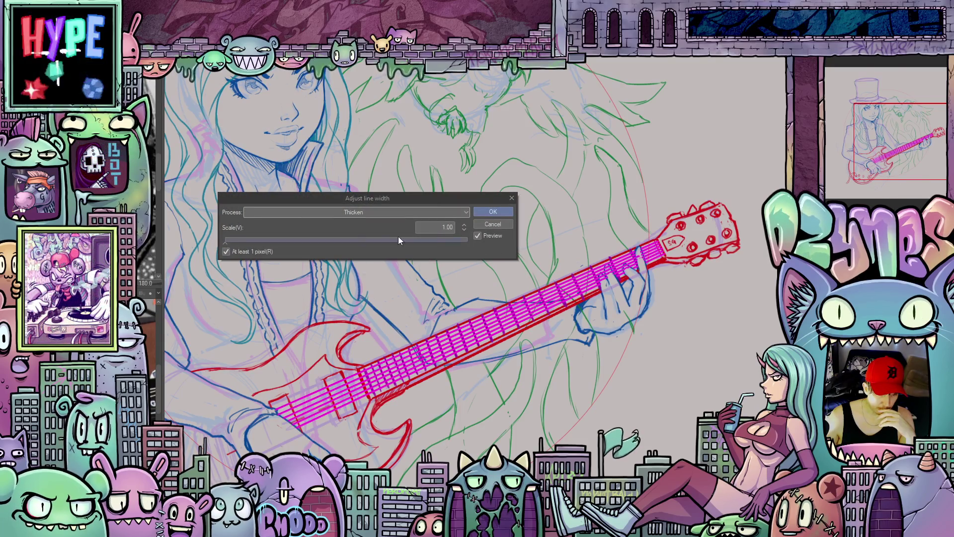
{"action": "left_click", "coordinate": [324, 213]}
{"action": "left_click", "coordinate": [317, 234]}
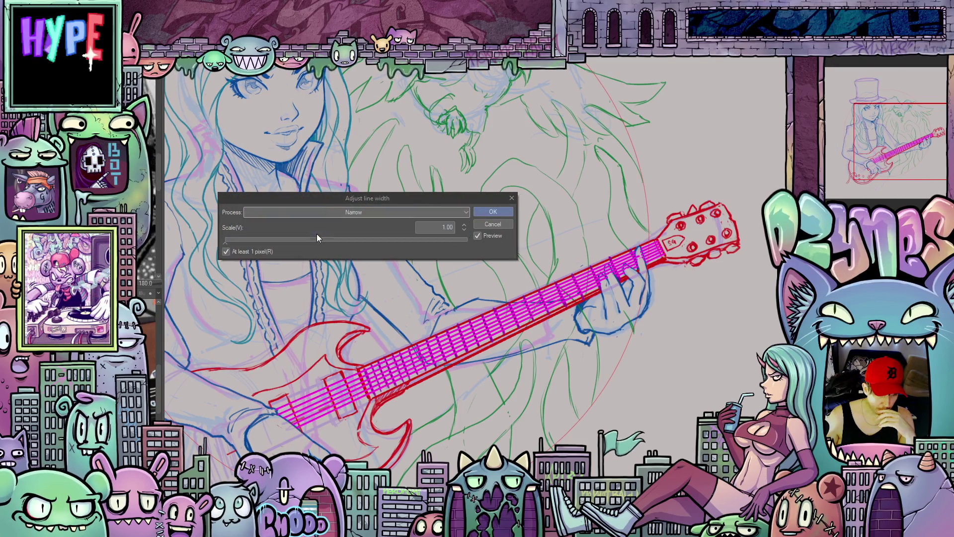
{"action": "left_click", "coordinate": [464, 225]}
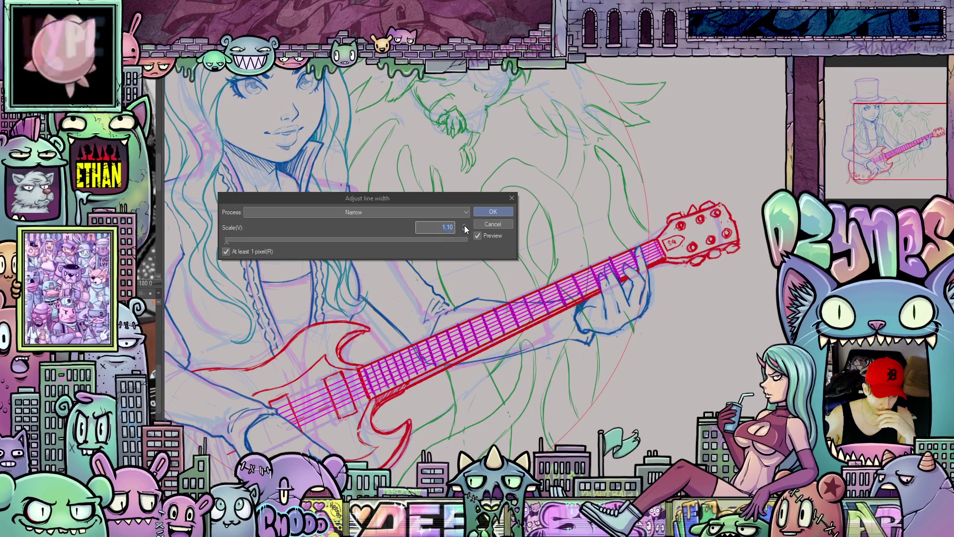
{"action": "left_click", "coordinate": [464, 225]}
{"action": "left_click", "coordinate": [464, 225]}
{"action": "left_click", "coordinate": [464, 225]}
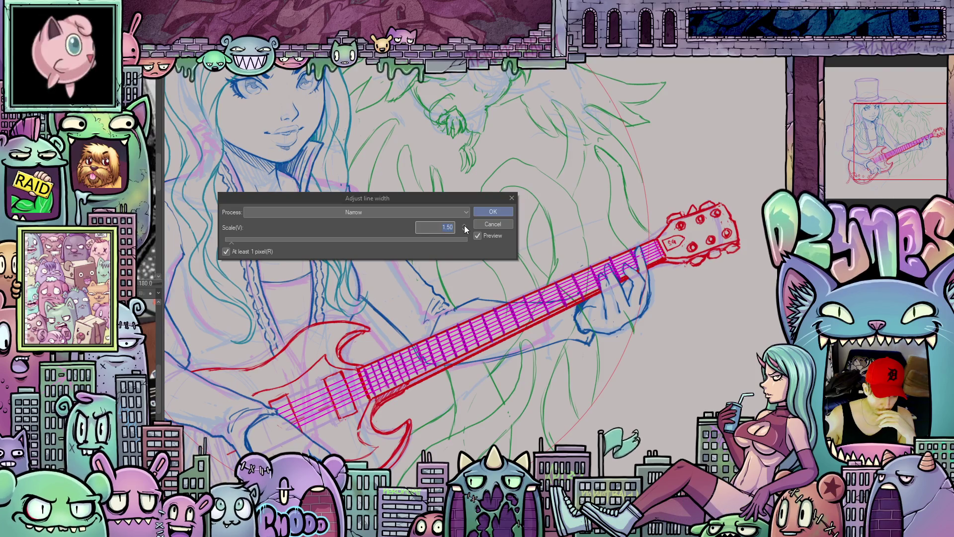
{"action": "left_click", "coordinate": [465, 226]}
{"action": "left_click", "coordinate": [465, 226]}
{"action": "left_click", "coordinate": [464, 225]}
{"action": "left_click", "coordinate": [464, 225]}
{"action": "left_click", "coordinate": [493, 210]}
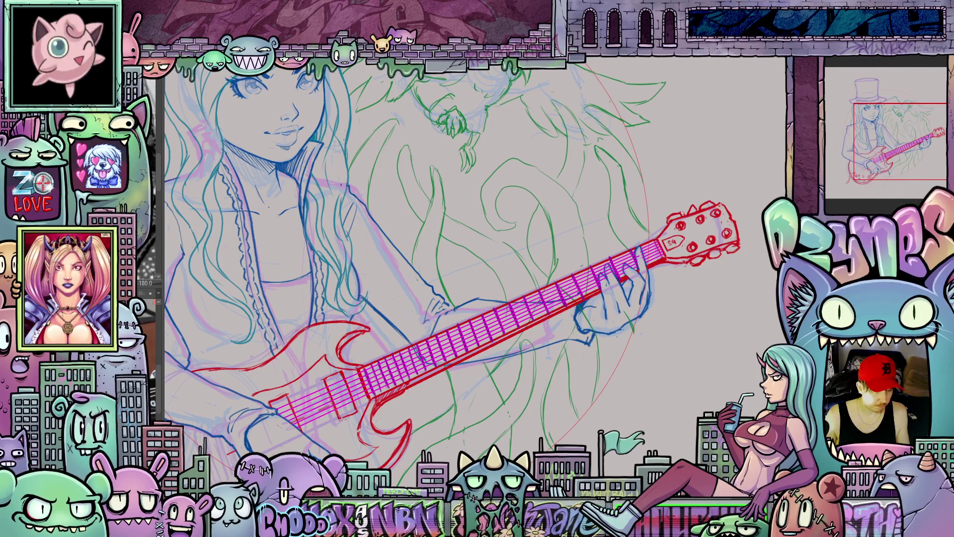
{"action": "scroll", "coordinate": [690, 254], "scroll_direction": "up", "scroll_amount": 1}
- Zoom into the headstock and select, then clear, the area around the nut
{"action": "left_click_drag", "start_coordinate": [690, 254], "coordinate": [576, 348]}
{"action": "scroll", "coordinate": [564, 329], "scroll_direction": "up", "scroll_amount": 2}
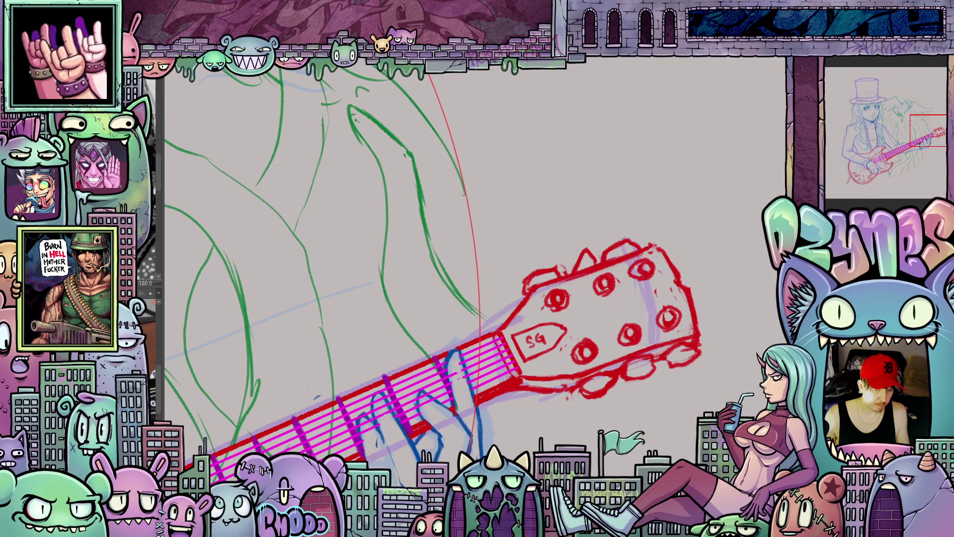
{"action": "mouse_move", "coordinate": [524, 377]}
{"action": "left_mouse_down"}
{"action": "mouse_move", "coordinate": [496, 326]}
{"action": "mouse_move", "coordinate": [523, 382]}
{"action": "left_mouse_up"}
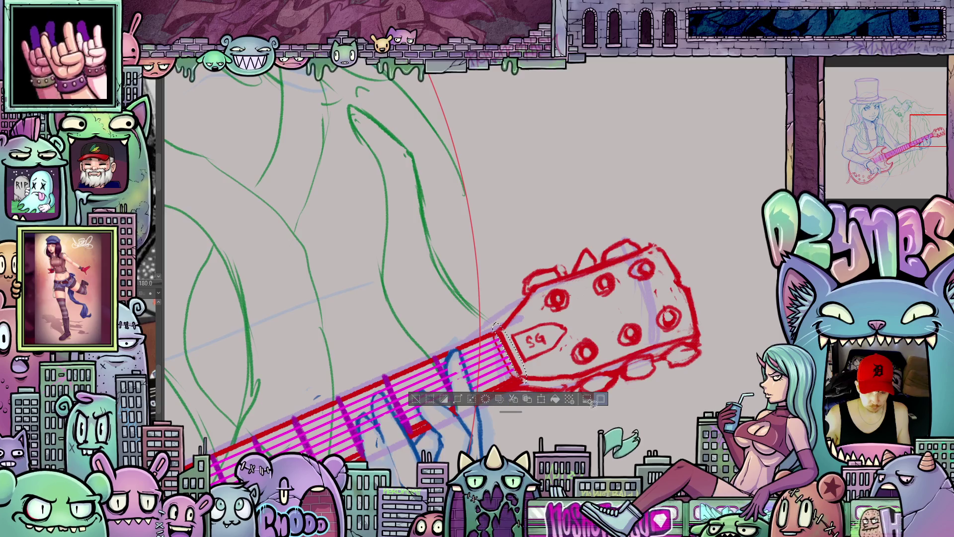
{"action": "left_click", "coordinate": [589, 398]}
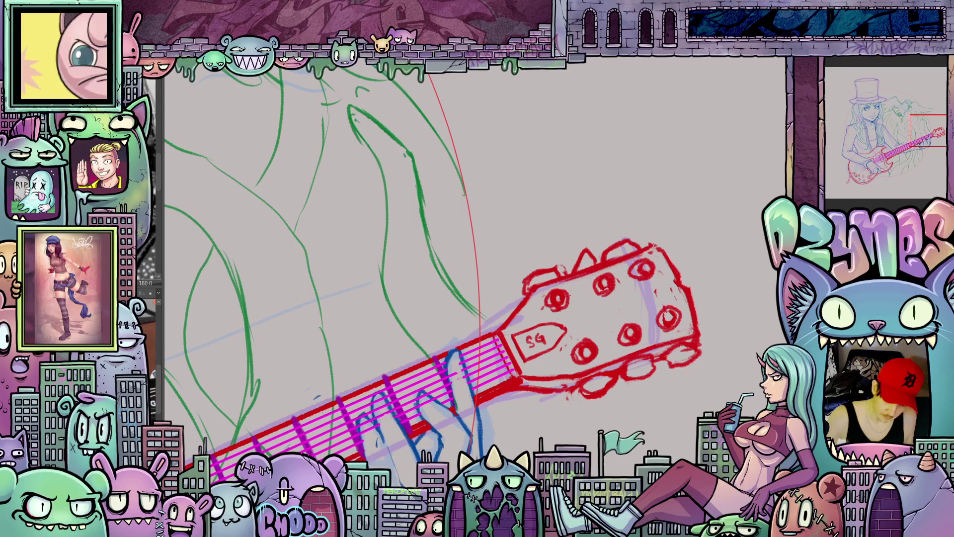
- Draw magenta strings fanning from the nut to each of the five tuning pegs
{"action": "left_click_drag", "start_coordinate": [499, 337], "coordinate": [561, 301]}
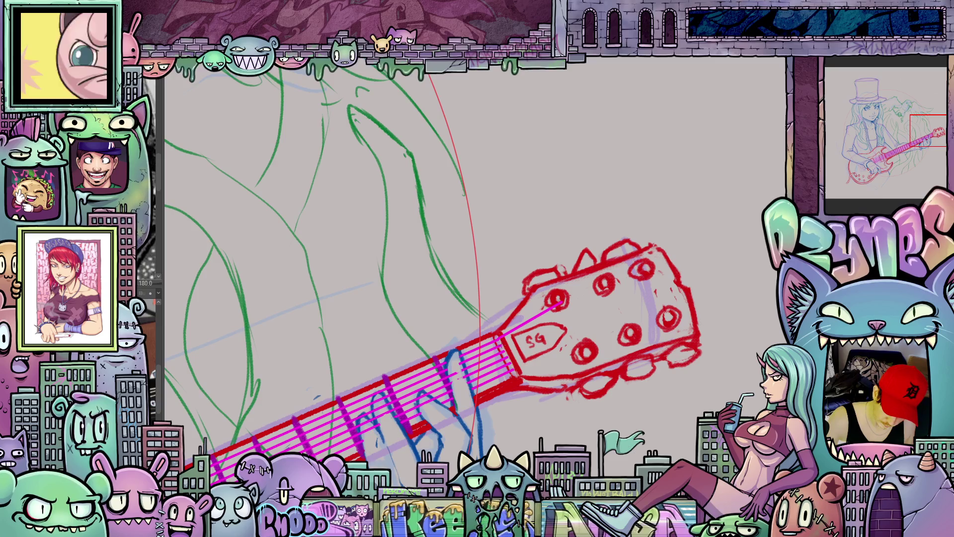
{"action": "left_click_drag", "start_coordinate": [500, 343], "coordinate": [607, 288]}
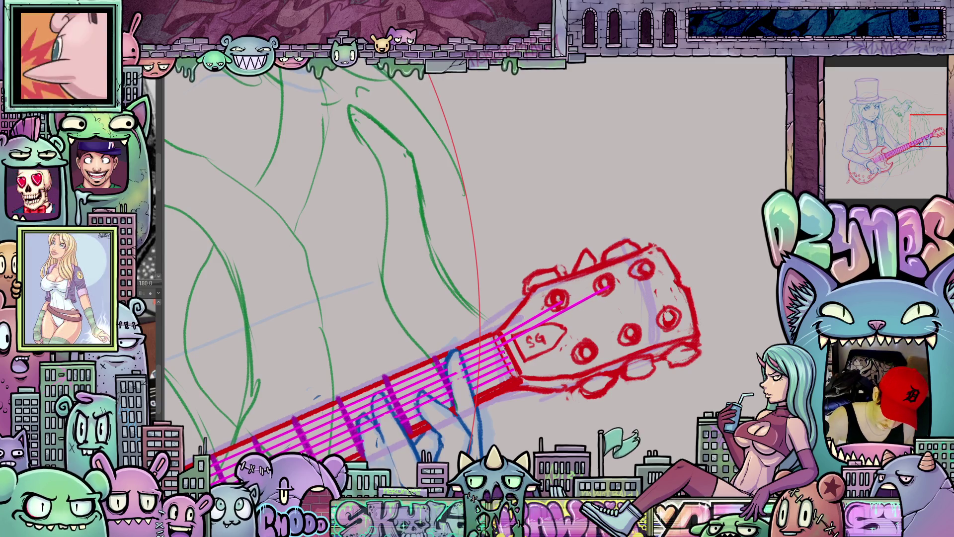
{"action": "left_click_drag", "start_coordinate": [502, 348], "coordinate": [648, 272]}
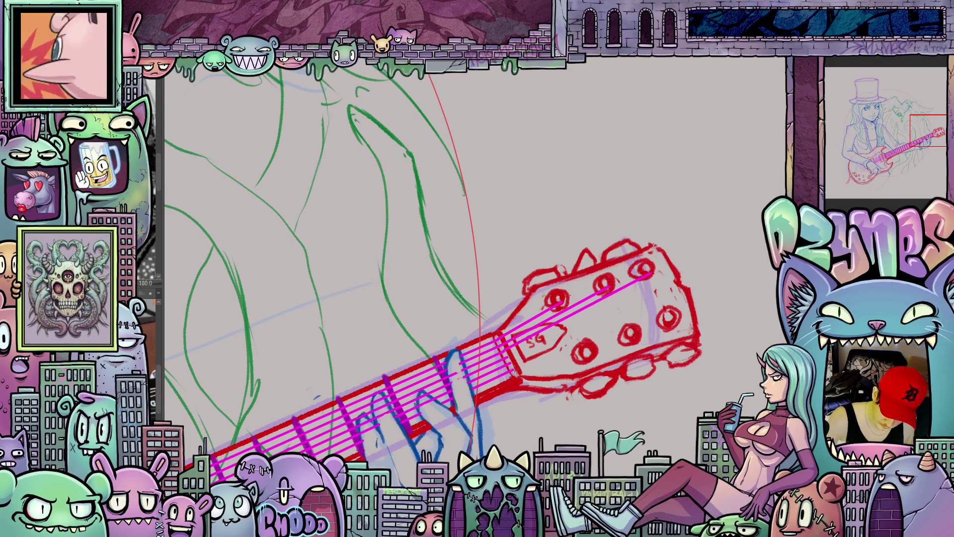
{"action": "left_click_drag", "start_coordinate": [616, 340], "coordinate": [578, 349]}
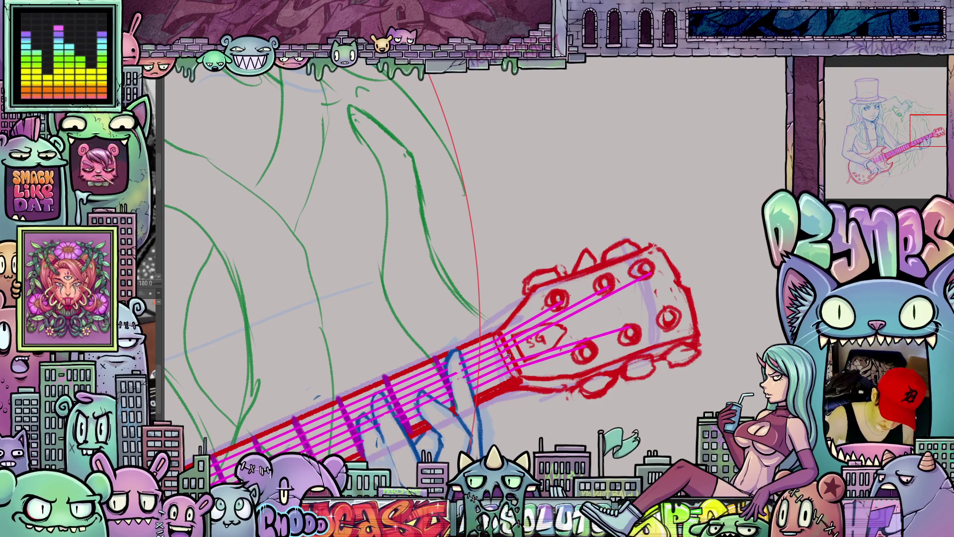
{"action": "left_click_drag", "start_coordinate": [661, 310], "coordinate": [668, 309]}
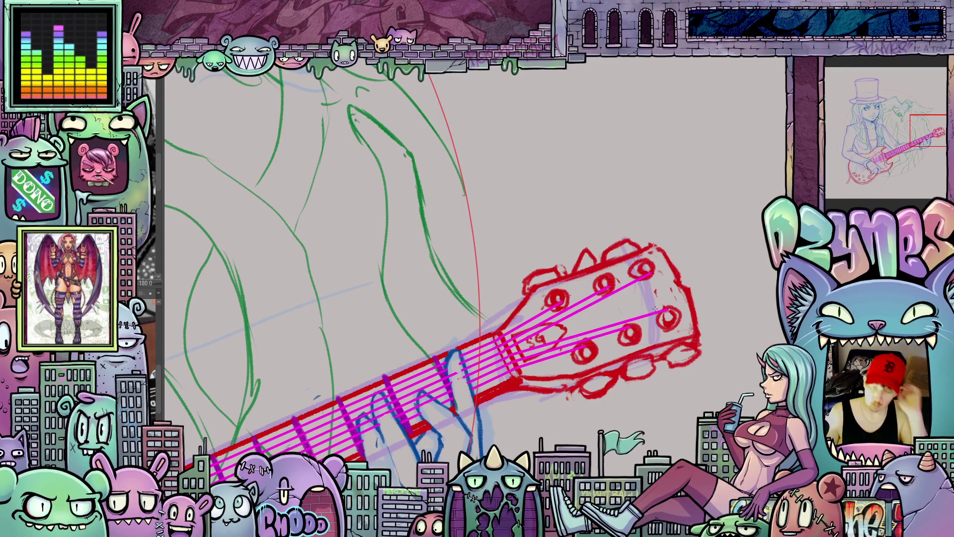
{"action": "scroll", "coordinate": [655, 309], "scroll_direction": "down", "scroll_amount": 10}
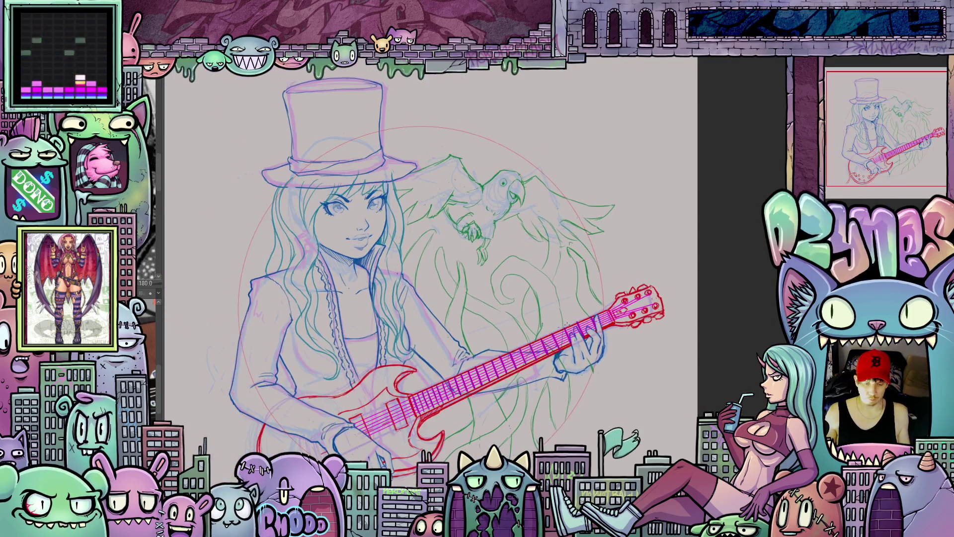
- Widen the sub view, zoom into the blue SG body photo, and reframe the canvas on the guitar
{"action": "mouse_move", "coordinate": [567, 324]}
{"action": "left_mouse_down"}
{"action": "mouse_move", "coordinate": [614, 255]}
{"action": "mouse_move", "coordinate": [668, 219]}
{"action": "left_mouse_up"}
{"action": "scroll", "coordinate": [232, 318], "scroll_direction": "up", "scroll_amount": 3}
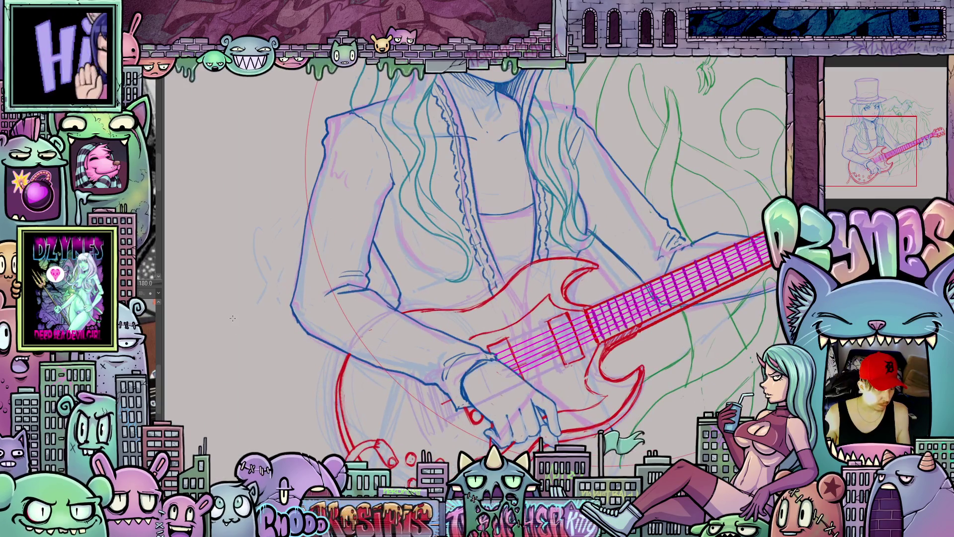
{"action": "left_click_drag", "start_coordinate": [165, 267], "coordinate": [471, 285]}
{"action": "left_click", "coordinate": [276, 397]}
{"action": "scroll", "coordinate": [276, 398], "scroll_direction": "down", "scroll_amount": 3}
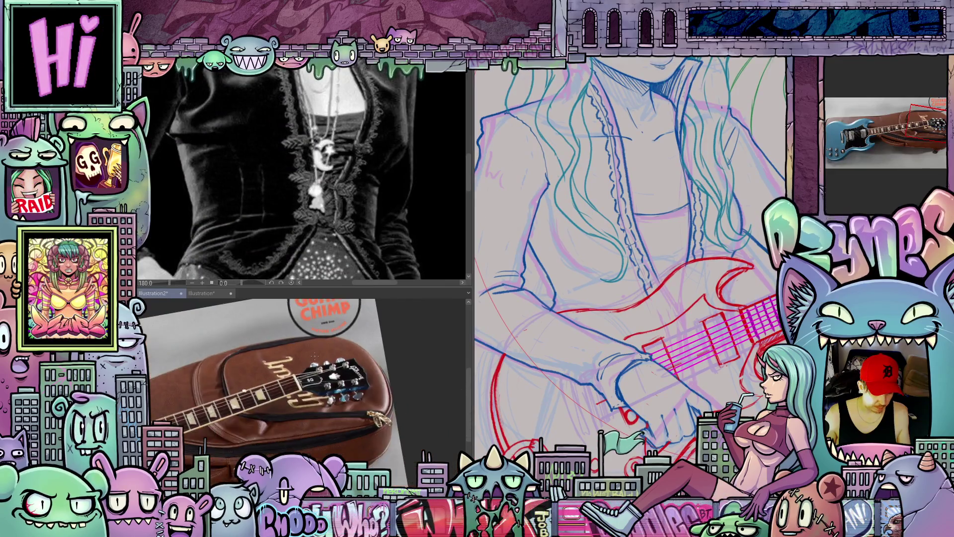
{"action": "scroll", "coordinate": [276, 398], "scroll_direction": "up", "scroll_amount": 2}
{"action": "left_click_drag", "start_coordinate": [276, 398], "coordinate": [238, 393]}
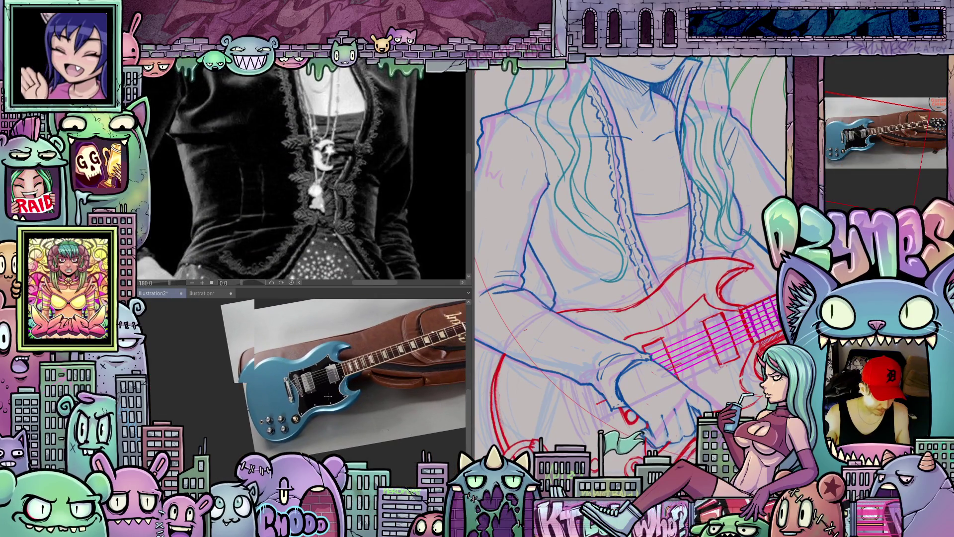
{"action": "scroll", "coordinate": [328, 394], "scroll_direction": "up", "scroll_amount": 2}
{"action": "scroll", "coordinate": [329, 394], "scroll_direction": "up", "scroll_amount": 3}
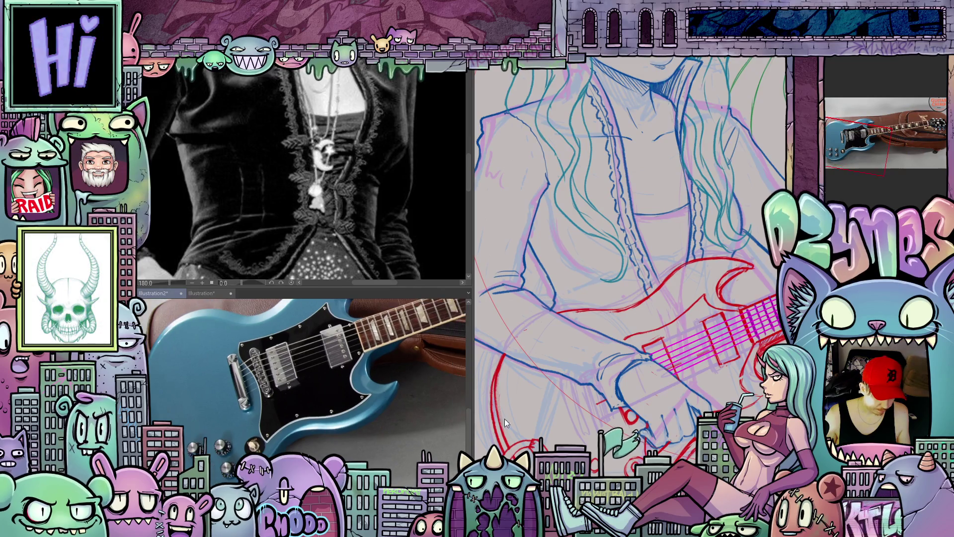
{"action": "scroll", "coordinate": [681, 396], "scroll_direction": "up", "scroll_amount": 5}
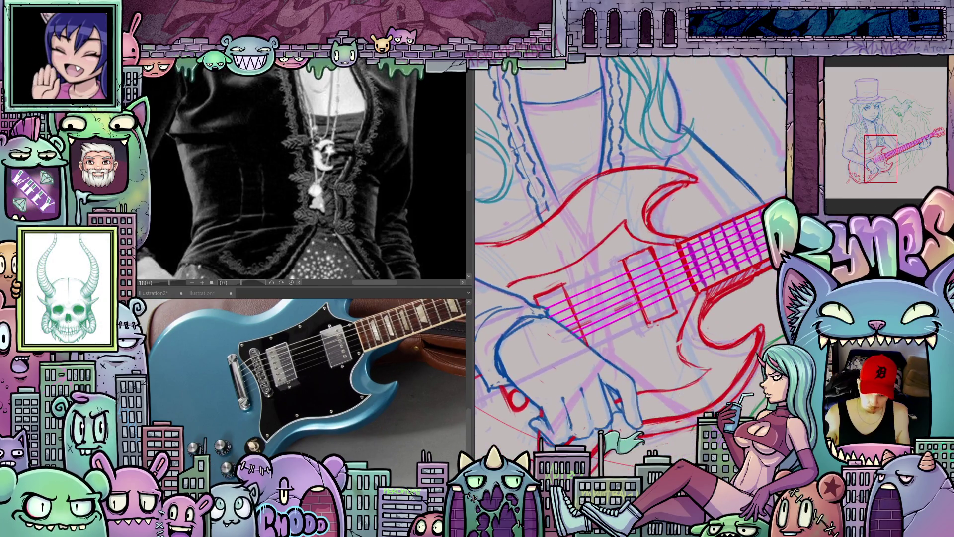
{"action": "left_click_drag", "start_coordinate": [758, 295], "coordinate": [497, 417]}
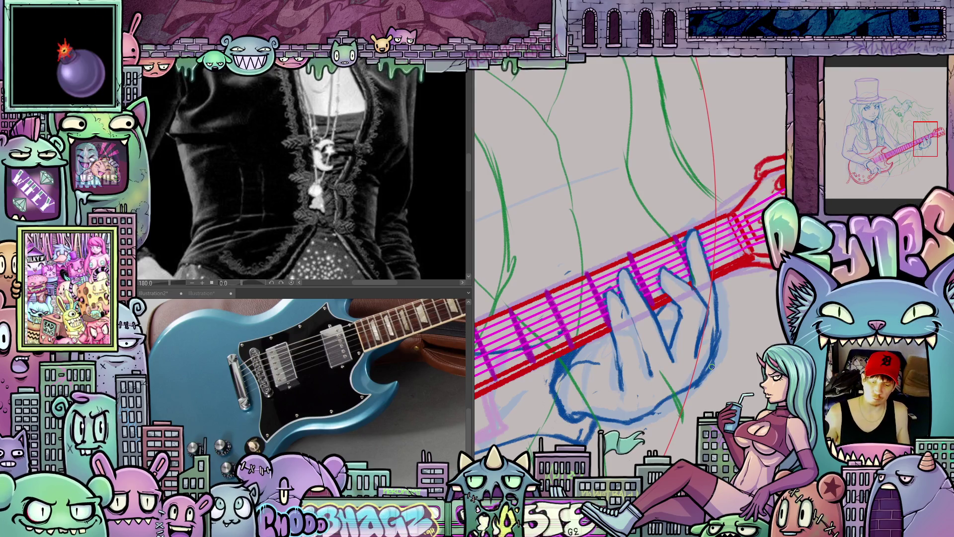
{"action": "scroll", "coordinate": [650, 361], "scroll_direction": "down", "scroll_amount": 5}
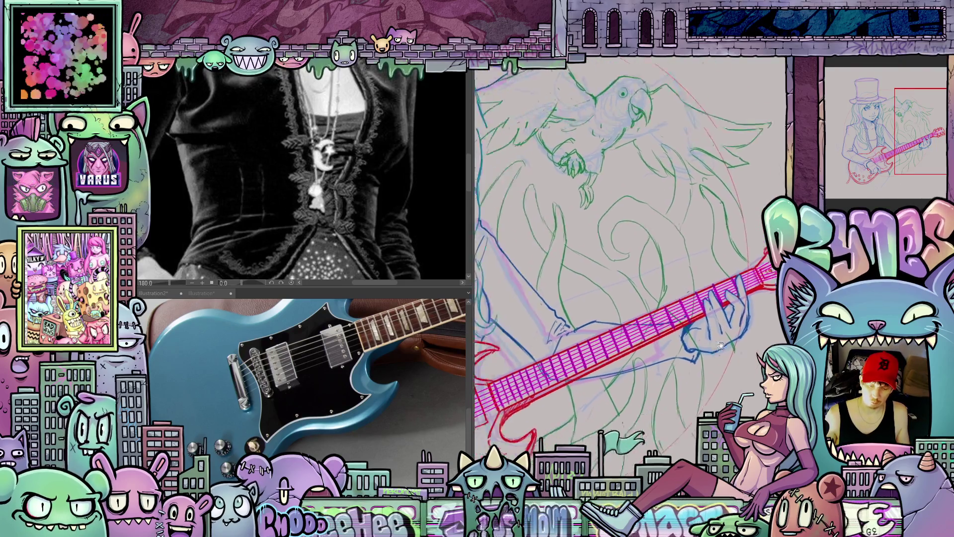
- Zoom into the guitar body and erase the stray sketch strokes below its lower left
{"action": "left_click_drag", "start_coordinate": [661, 348], "coordinate": [705, 317]}
{"action": "scroll", "coordinate": [539, 338], "scroll_direction": "up", "scroll_amount": 5}
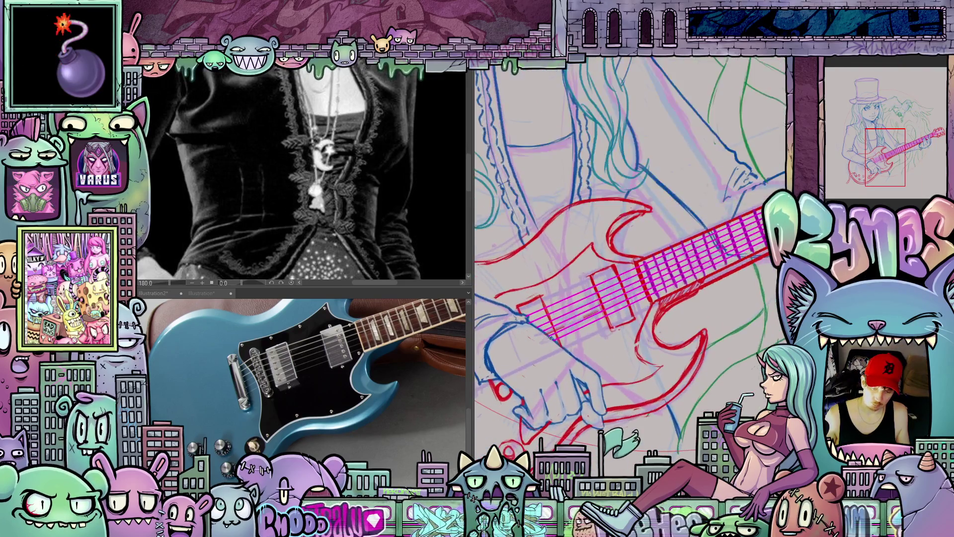
{"action": "left_click_drag", "start_coordinate": [627, 340], "coordinate": [641, 351]}
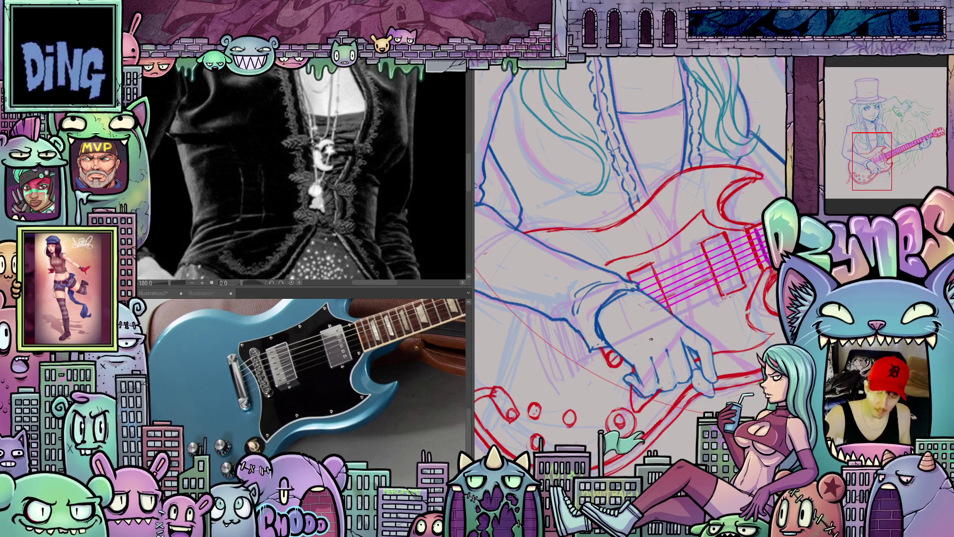
{"action": "left_click_drag", "start_coordinate": [759, 324], "coordinate": [691, 331]}
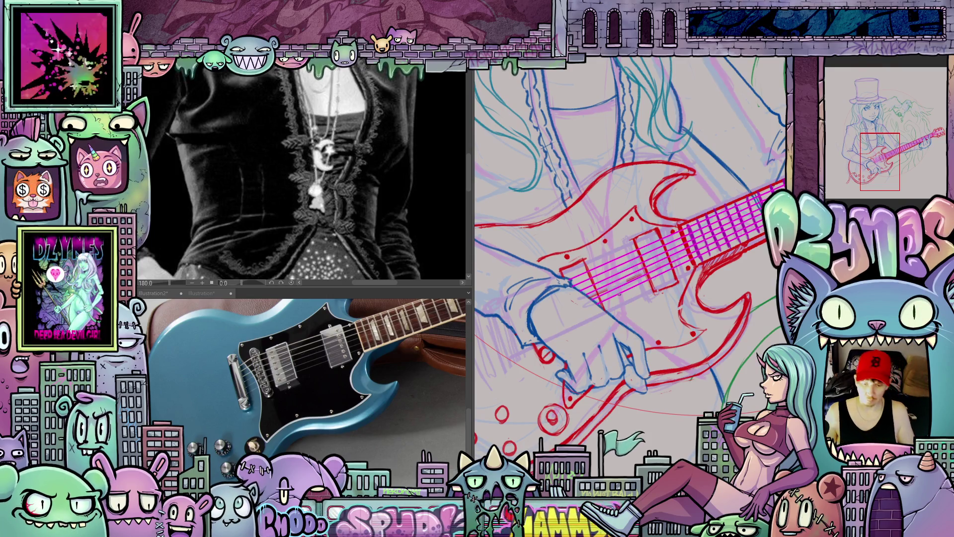
{"action": "scroll", "coordinate": [619, 294], "scroll_direction": "down", "scroll_amount": 5}
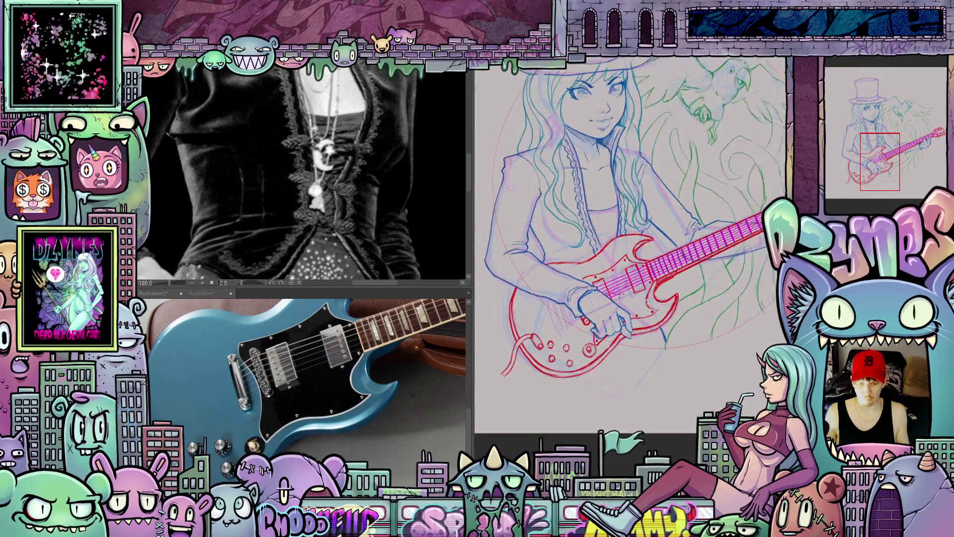
{"action": "scroll", "coordinate": [670, 350], "scroll_direction": "up", "scroll_amount": 3}
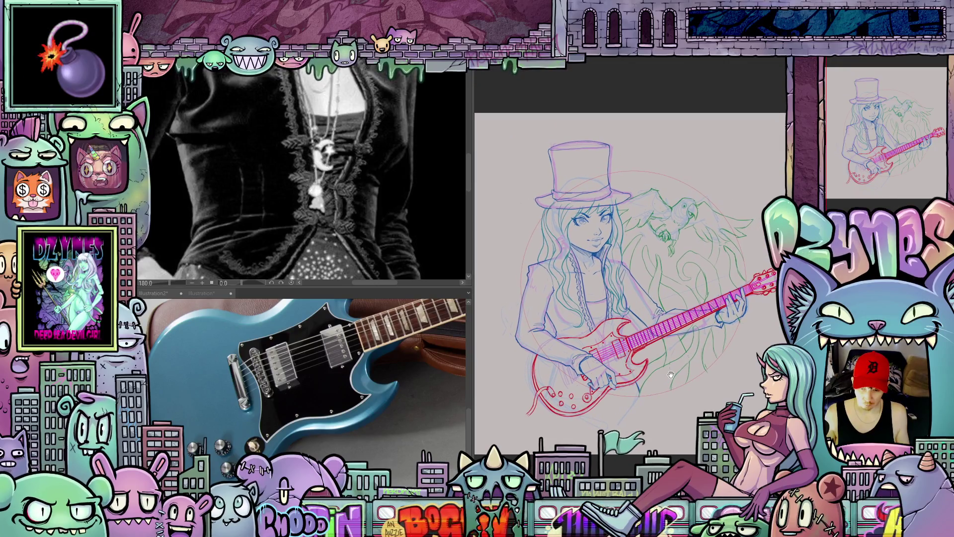
{"action": "scroll", "coordinate": [671, 366], "scroll_direction": "up", "scroll_amount": 1}
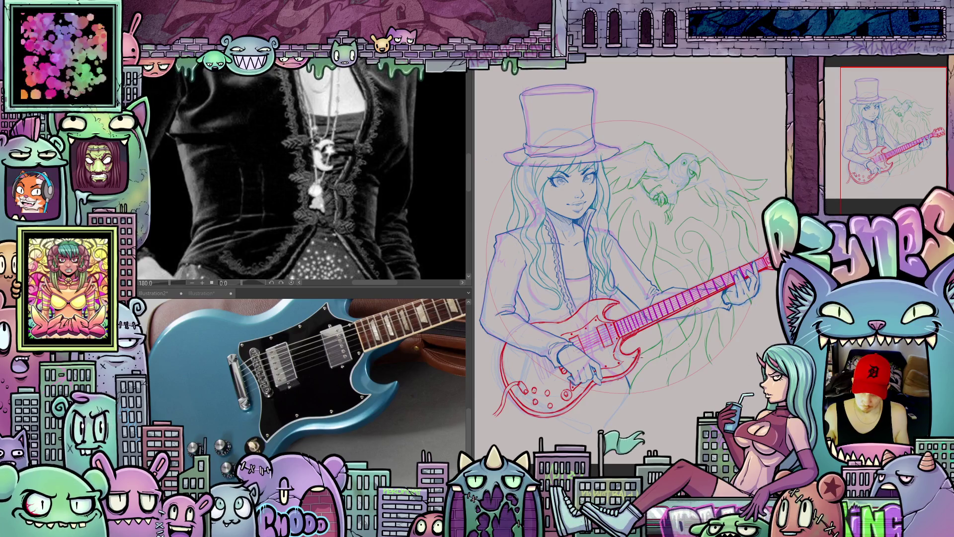
{"action": "scroll", "coordinate": [672, 369], "scroll_direction": "down", "scroll_amount": 4}
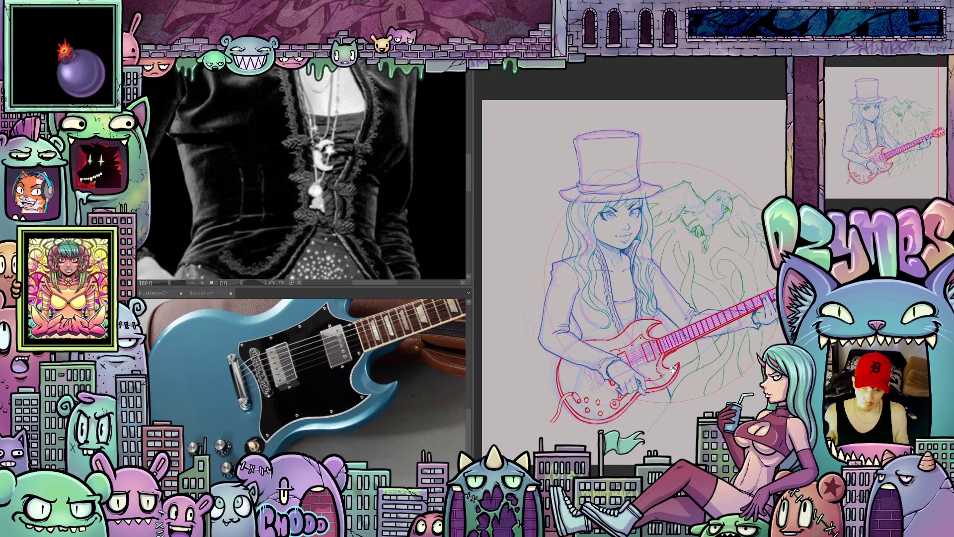
{"action": "scroll", "coordinate": [672, 368], "scroll_direction": "up", "scroll_amount": 1}
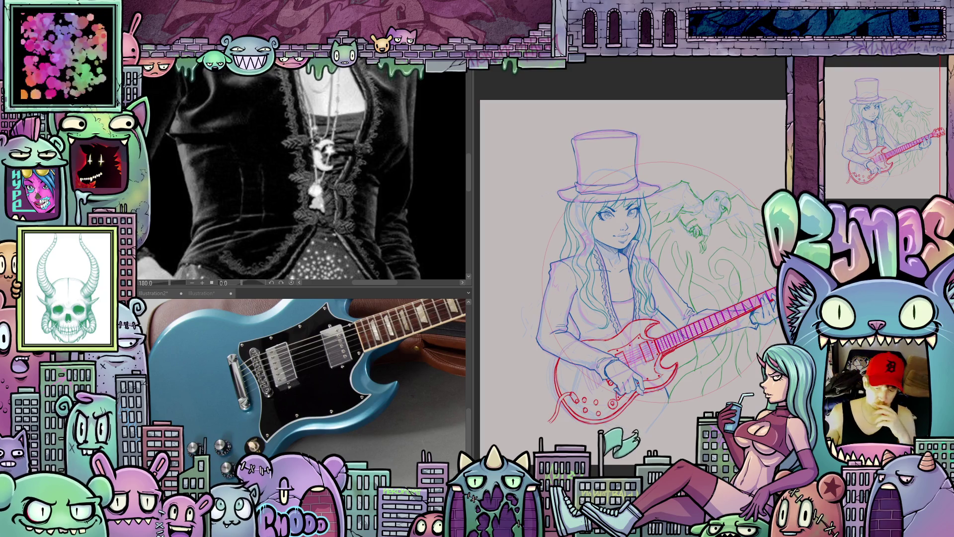
{"action": "scroll", "coordinate": [577, 423], "scroll_direction": "up", "scroll_amount": 3}
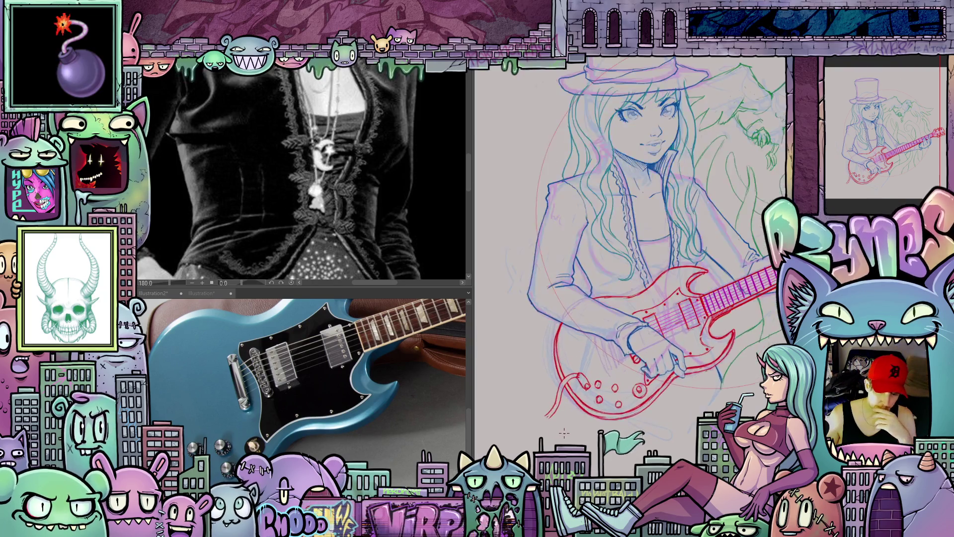
{"action": "scroll", "coordinate": [651, 439], "scroll_direction": "up", "scroll_amount": 1}
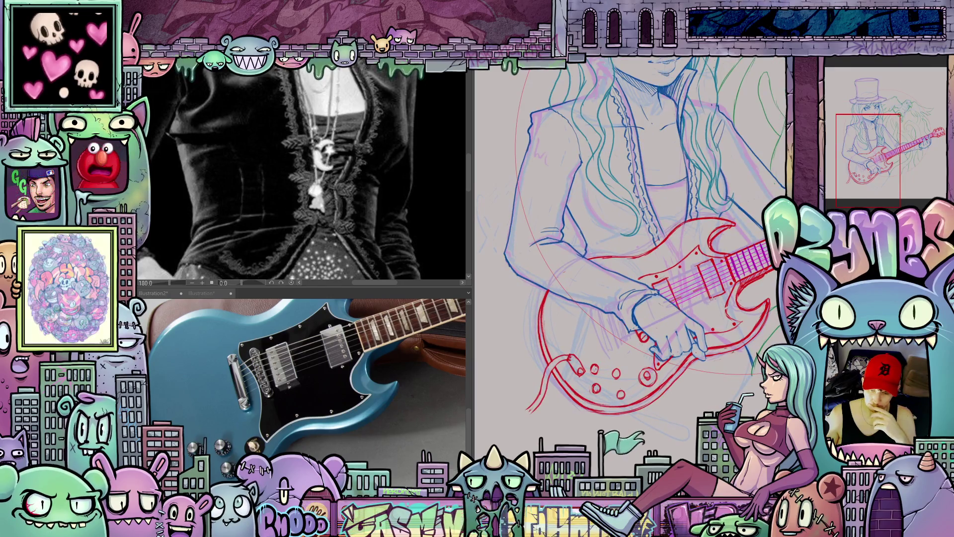
{"action": "scroll", "coordinate": [567, 384], "scroll_direction": "up", "scroll_amount": 1}
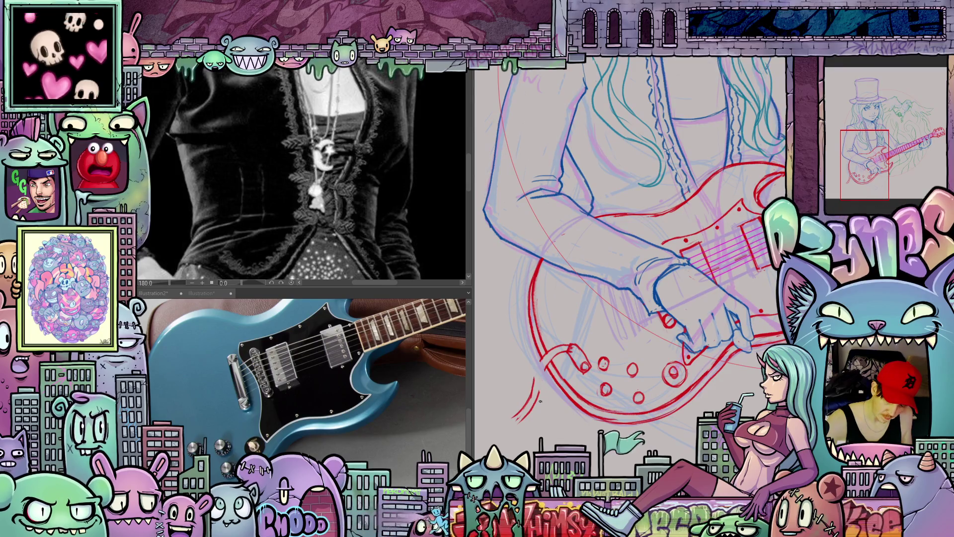
{"action": "left_click_drag", "start_coordinate": [533, 381], "coordinate": [521, 425]}
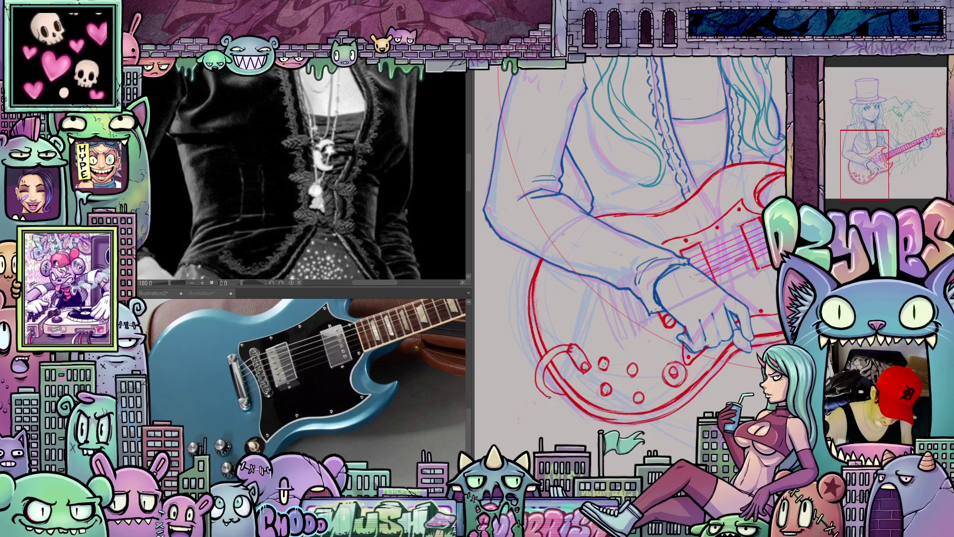
- Pan over to the strumming hand, then switch focus to the reference photo window
{"action": "scroll", "coordinate": [689, 413], "scroll_direction": "up", "scroll_amount": 5}
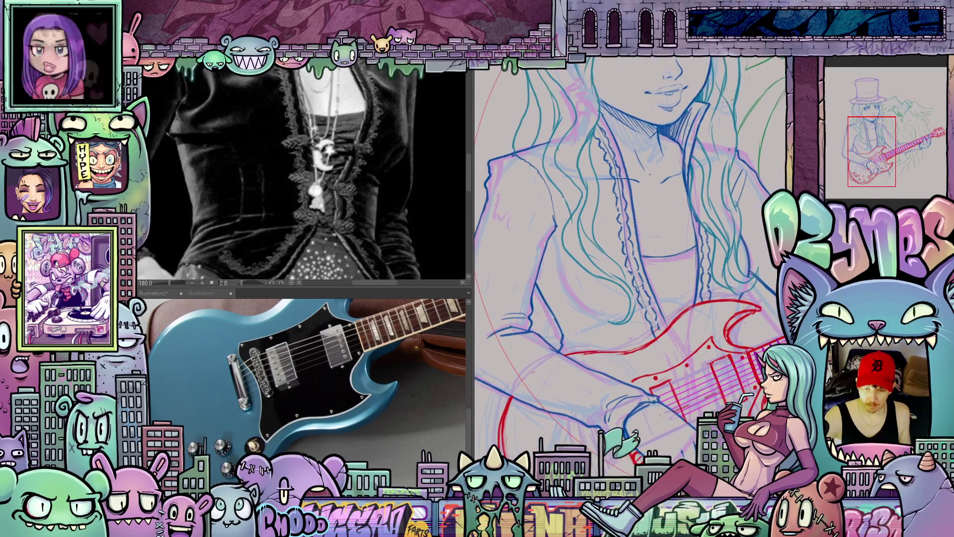
{"action": "scroll", "coordinate": [628, 337], "scroll_direction": "down", "scroll_amount": 3}
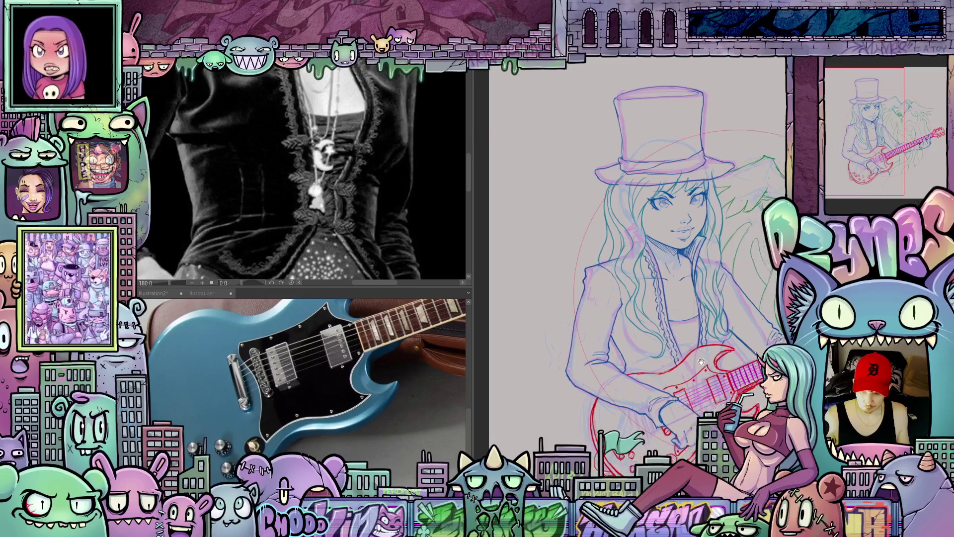
{"action": "scroll", "coordinate": [629, 337], "scroll_direction": "up", "scroll_amount": 3}
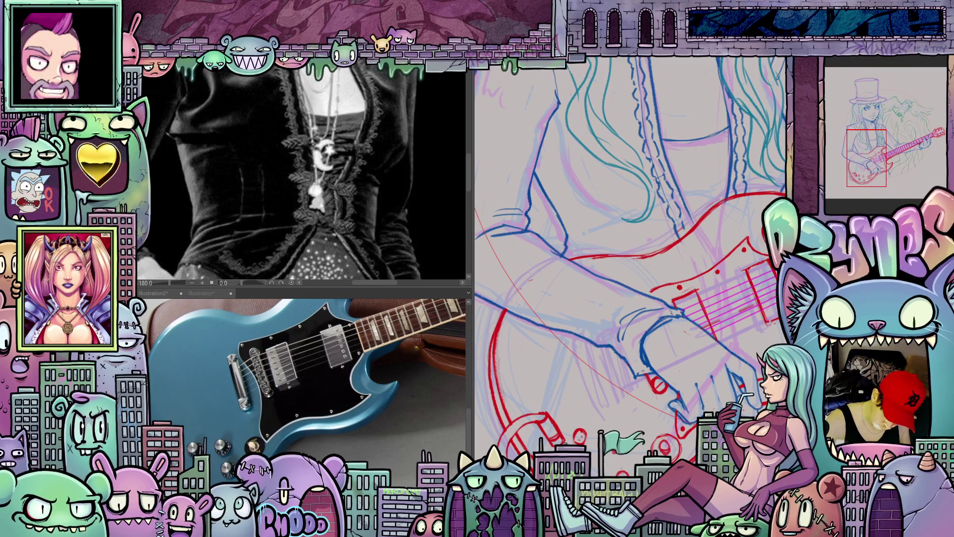
{"action": "scroll", "coordinate": [631, 256], "scroll_direction": "down", "scroll_amount": 5}
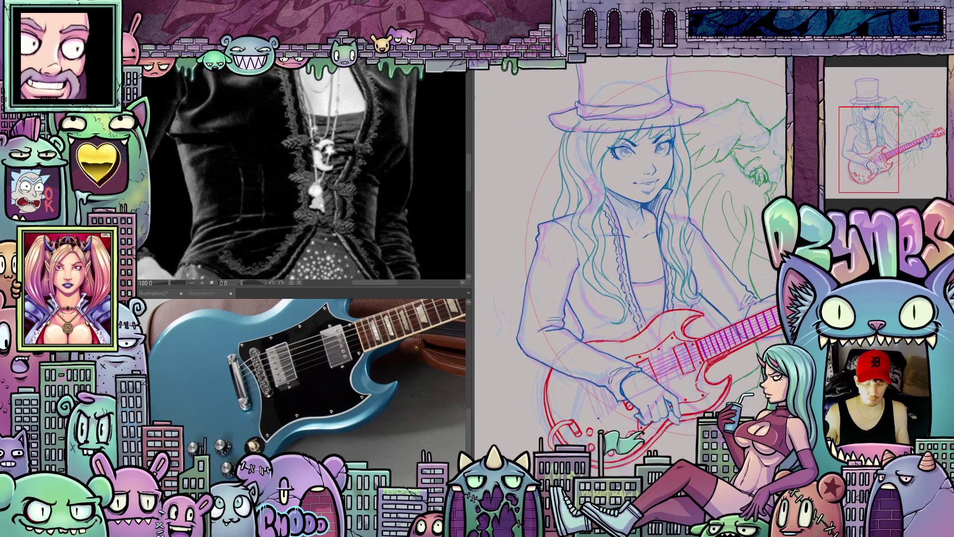
{"action": "scroll", "coordinate": [631, 256], "scroll_direction": "up", "scroll_amount": 5}
{"action": "left_click_drag", "start_coordinate": [608, 432], "coordinate": [595, 384]}
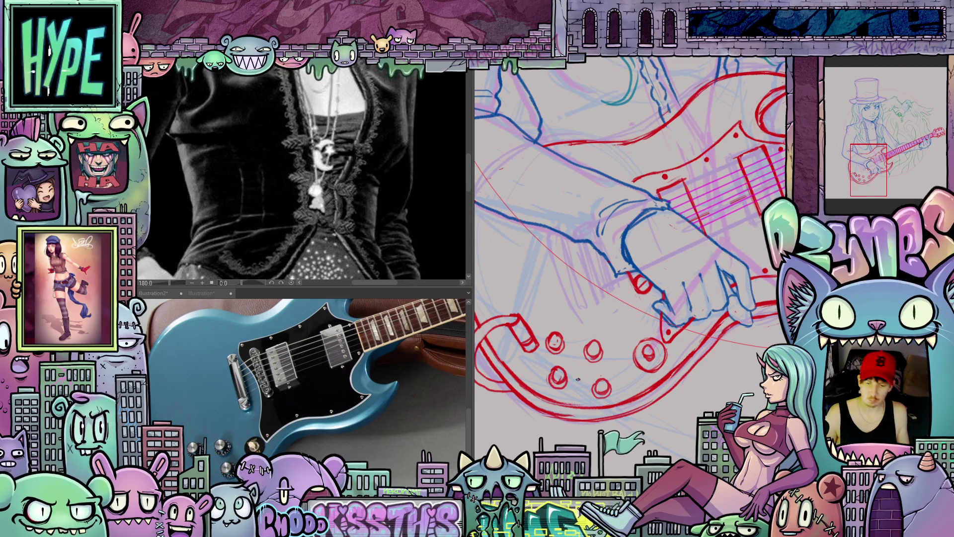
{"action": "scroll", "coordinate": [578, 379], "scroll_direction": "down", "scroll_amount": 5}
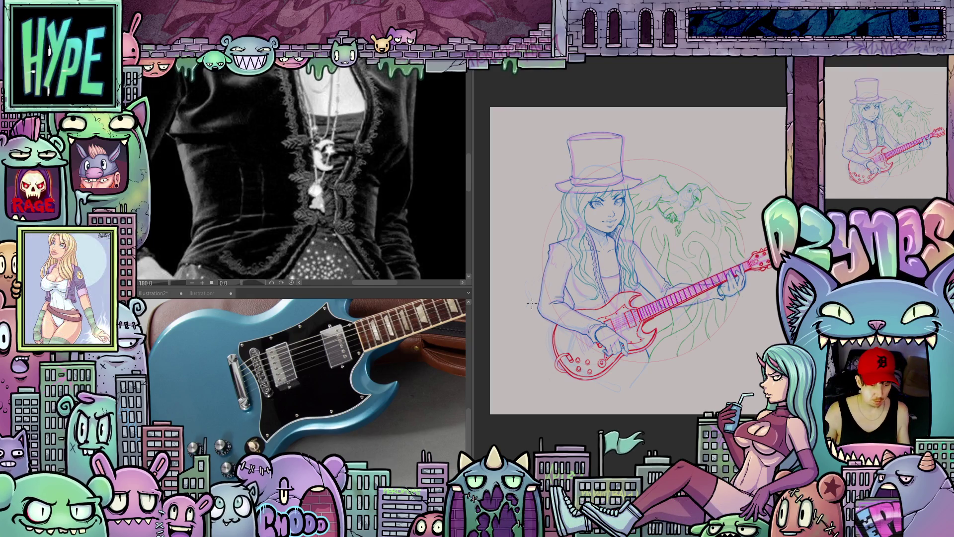
{"action": "key", "text": "ctrl+Tab"}
- Zoom the reference photo out, zoom into the chest, and draw three blue lacing loops
{"action": "key", "text": "ctrl+minus"}
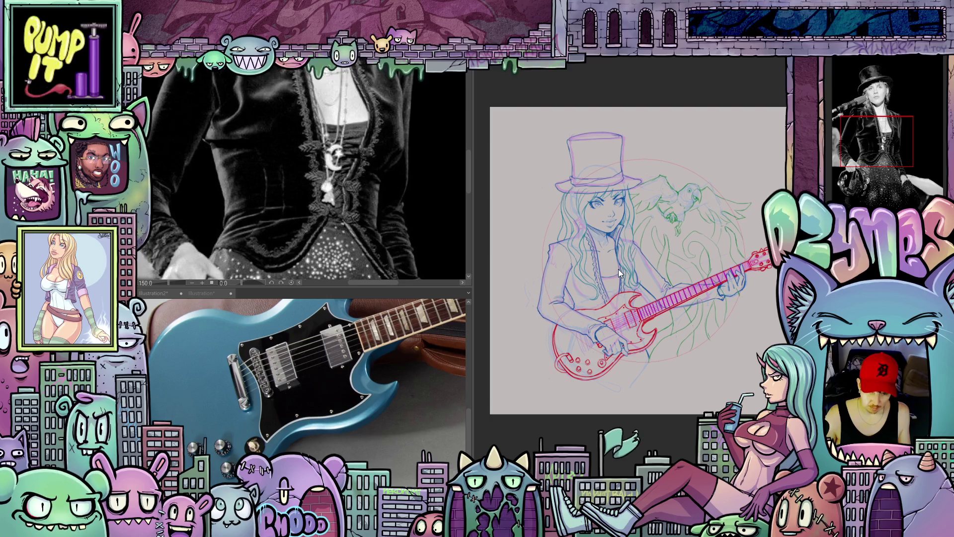
{"action": "scroll", "coordinate": [614, 261], "scroll_direction": "up", "scroll_amount": 5}
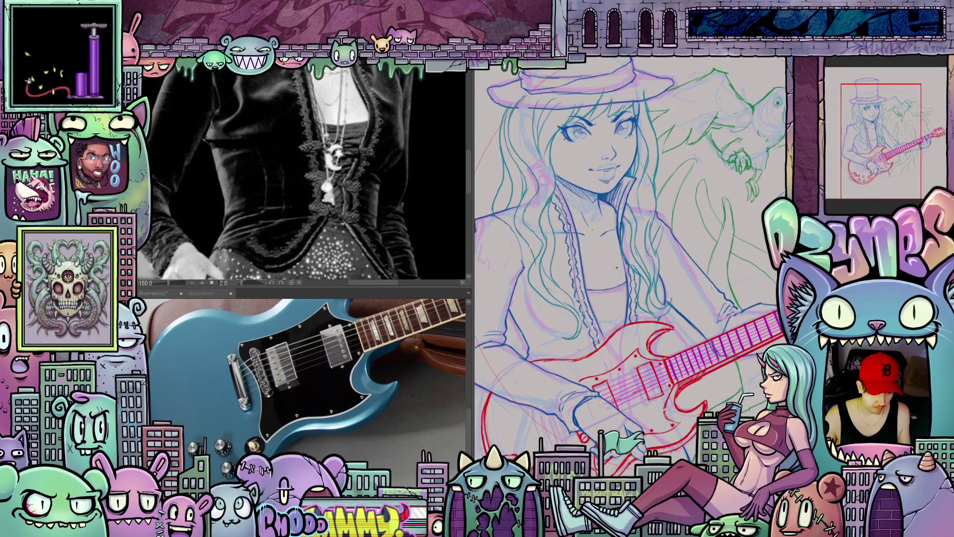
{"action": "left_click_drag", "start_coordinate": [614, 281], "coordinate": [625, 368]}
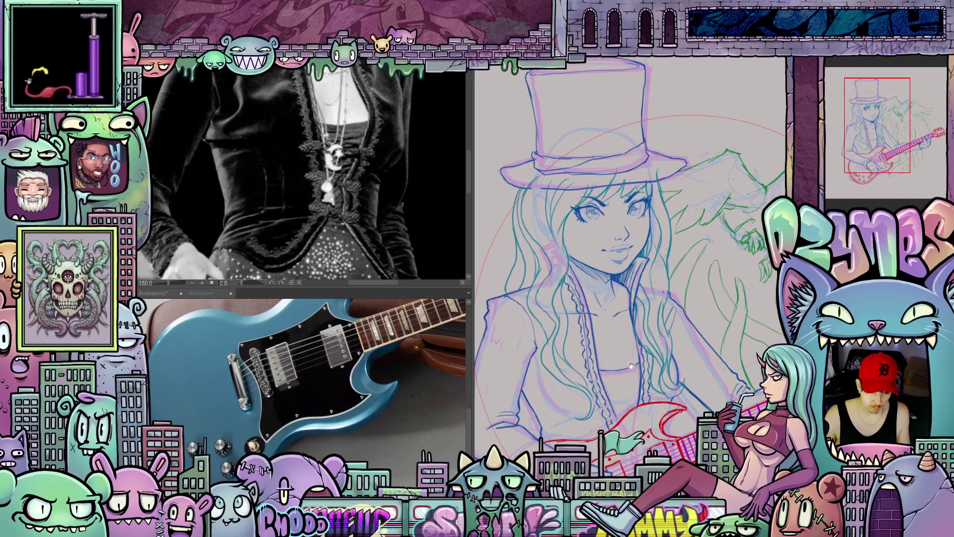
{"action": "scroll", "coordinate": [625, 369], "scroll_direction": "up", "scroll_amount": 4}
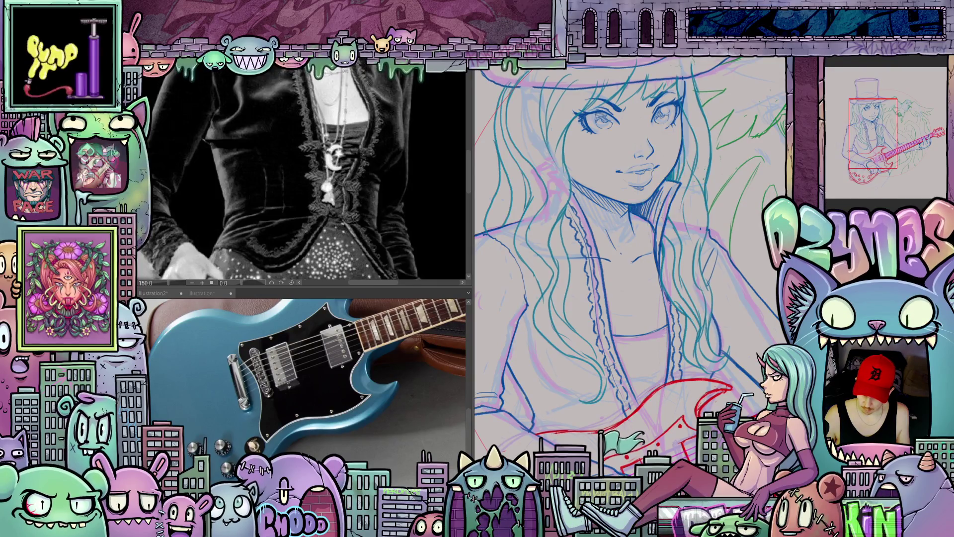
{"action": "scroll", "coordinate": [599, 343], "scroll_direction": "up", "scroll_amount": 3}
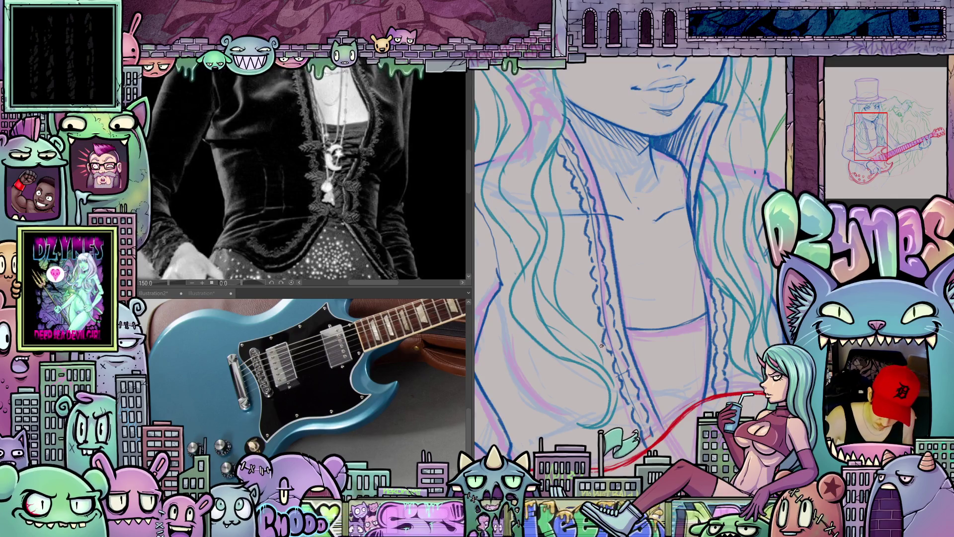
{"action": "mouse_move", "coordinate": [611, 342]}
{"action": "left_mouse_down"}
{"action": "mouse_move", "coordinate": [620, 352]}
{"action": "mouse_move", "coordinate": [596, 376]}
{"action": "mouse_move", "coordinate": [618, 373]}
{"action": "mouse_move", "coordinate": [596, 381]}
{"action": "mouse_move", "coordinate": [611, 385]}
{"action": "left_mouse_up"}
{"action": "left_click_drag", "start_coordinate": [608, 385], "coordinate": [621, 330]}
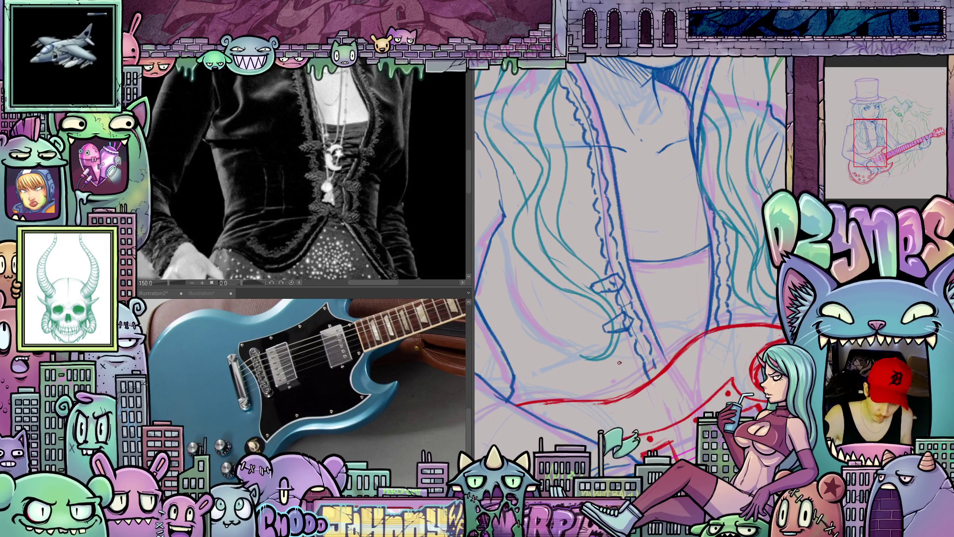
{"action": "mouse_move", "coordinate": [619, 365]}
{"action": "left_mouse_down"}
{"action": "mouse_move", "coordinate": [630, 359]}
{"action": "mouse_move", "coordinate": [625, 373]}
{"action": "mouse_move", "coordinate": [696, 358]}
{"action": "mouse_move", "coordinate": [719, 316]}
{"action": "mouse_move", "coordinate": [673, 288]}
{"action": "left_mouse_up"}
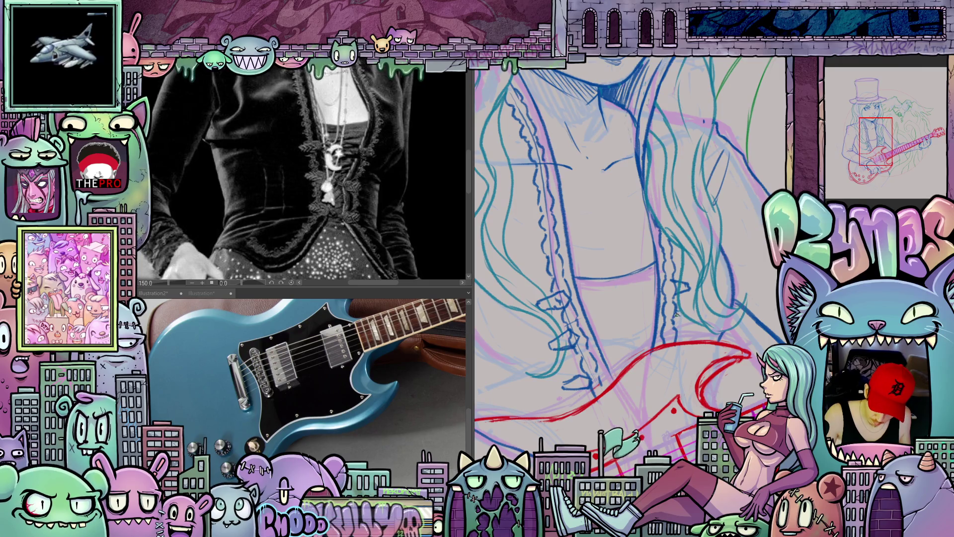
{"action": "mouse_move", "coordinate": [687, 323]}
{"action": "left_mouse_down"}
{"action": "mouse_move", "coordinate": [718, 457]}
{"action": "mouse_move", "coordinate": [720, 323]}
{"action": "mouse_move", "coordinate": [764, 281]}
{"action": "mouse_move", "coordinate": [661, 351]}
{"action": "left_mouse_up"}
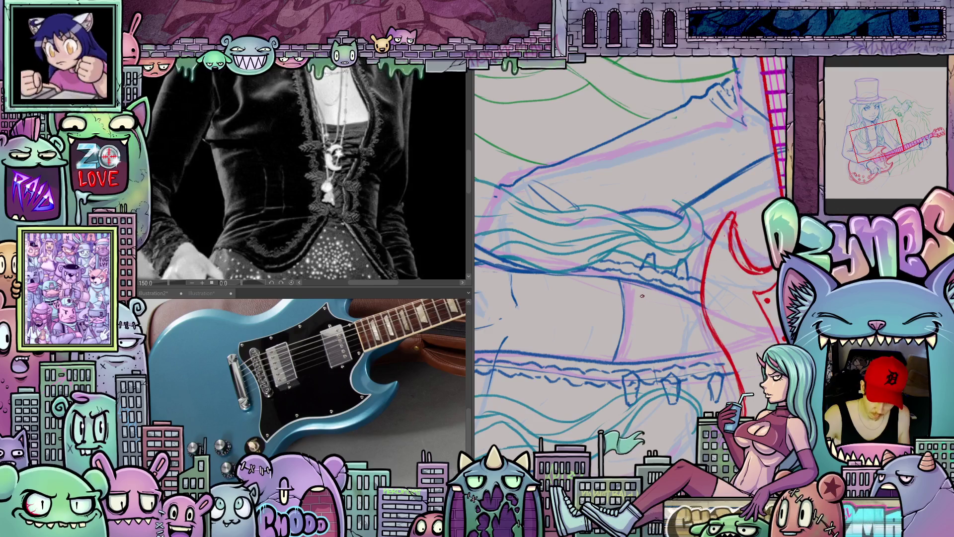
- Draw seven short pencil ties along the jacket's lacing
{"action": "left_click_drag", "start_coordinate": [638, 314], "coordinate": [634, 354]}
{"action": "left_click_drag", "start_coordinate": [643, 292], "coordinate": [642, 363]}
{"action": "left_click_drag", "start_coordinate": [638, 307], "coordinate": [627, 361]}
{"action": "left_click_drag", "start_coordinate": [674, 296], "coordinate": [679, 357]}
{"action": "left_click_drag", "start_coordinate": [683, 293], "coordinate": [665, 359]}
{"action": "mouse_move", "coordinate": [691, 292]}
{"action": "left_mouse_down"}
{"action": "mouse_move", "coordinate": [664, 365]}
{"action": "mouse_move", "coordinate": [707, 342]}
{"action": "mouse_move", "coordinate": [712, 359]}
{"action": "left_mouse_up"}
{"action": "left_click_drag", "start_coordinate": [711, 330], "coordinate": [713, 360]}
- Turn the view back upright and pan across the face and lacing
{"action": "mouse_move", "coordinate": [775, 326]}
{"action": "left_mouse_down"}
{"action": "mouse_move", "coordinate": [725, 392]}
{"action": "mouse_move", "coordinate": [757, 354]}
{"action": "mouse_move", "coordinate": [690, 354]}
{"action": "left_mouse_up"}
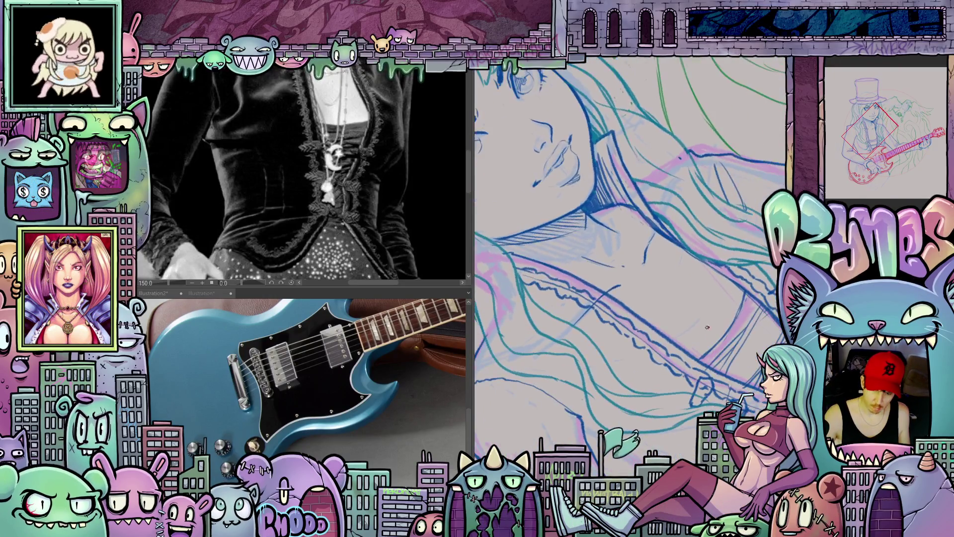
{"action": "mouse_move", "coordinate": [739, 289]}
{"action": "left_mouse_down"}
{"action": "mouse_move", "coordinate": [746, 341]}
{"action": "mouse_move", "coordinate": [685, 416]}
{"action": "mouse_move", "coordinate": [634, 345]}
{"action": "left_mouse_up"}
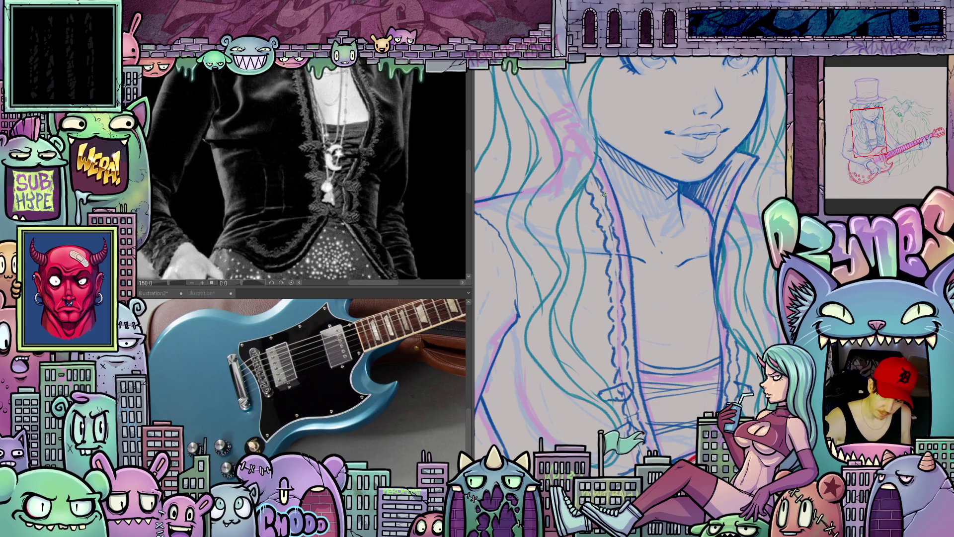
{"action": "scroll", "coordinate": [604, 194], "scroll_direction": "up", "scroll_amount": 3}
{"action": "scroll", "coordinate": [604, 195], "scroll_direction": "right", "scroll_amount": 4}
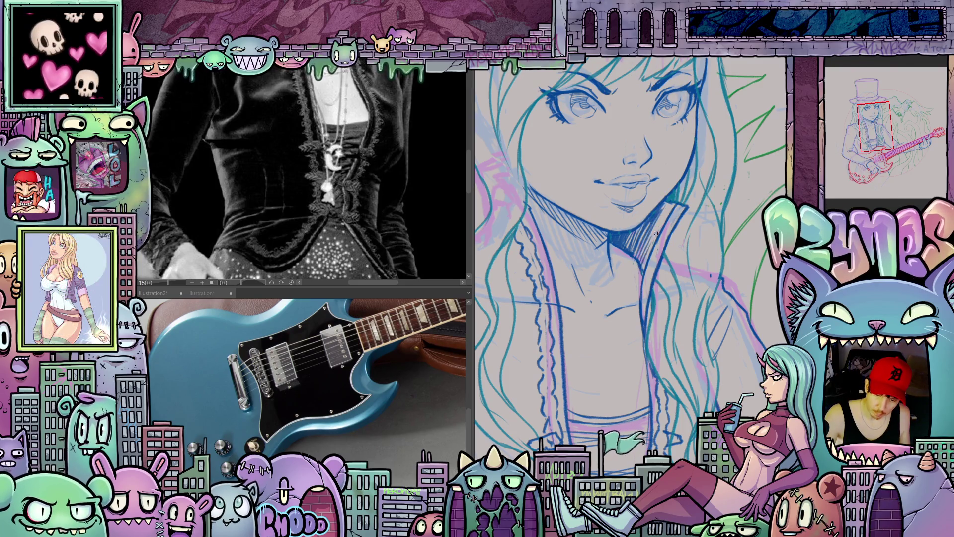
{"action": "scroll", "coordinate": [696, 351], "scroll_direction": "down", "scroll_amount": 2}
{"action": "scroll", "coordinate": [697, 352], "scroll_direction": "up", "scroll_amount": 6}
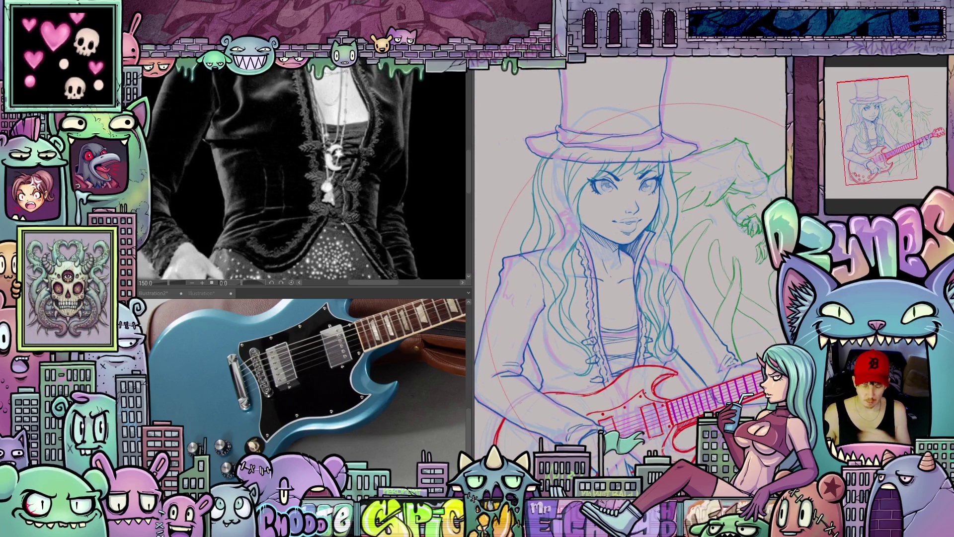
- Tilt the canvas view around the girl's face and back upright
{"action": "scroll", "coordinate": [567, 347], "scroll_direction": "up", "scroll_amount": 2}
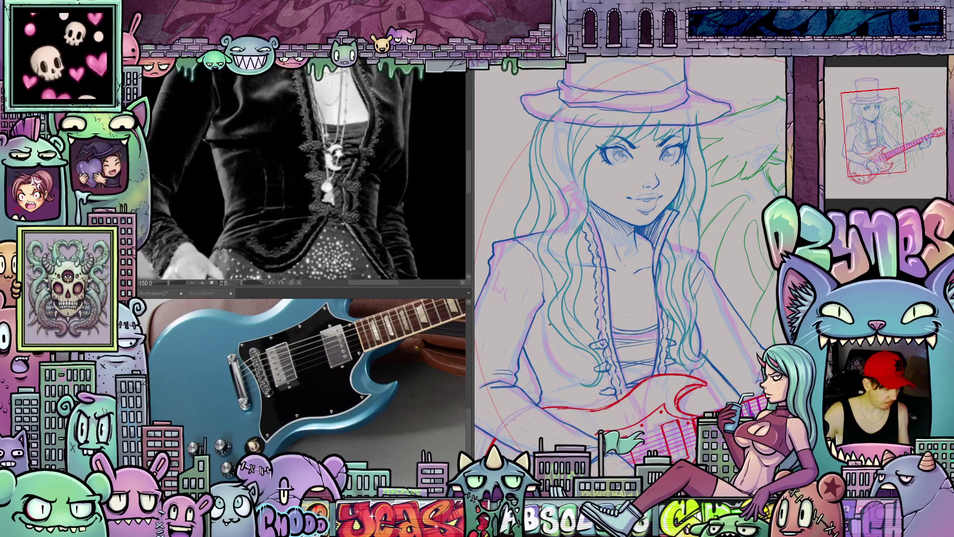
{"action": "left_click_drag", "start_coordinate": [567, 347], "coordinate": [540, 197]}
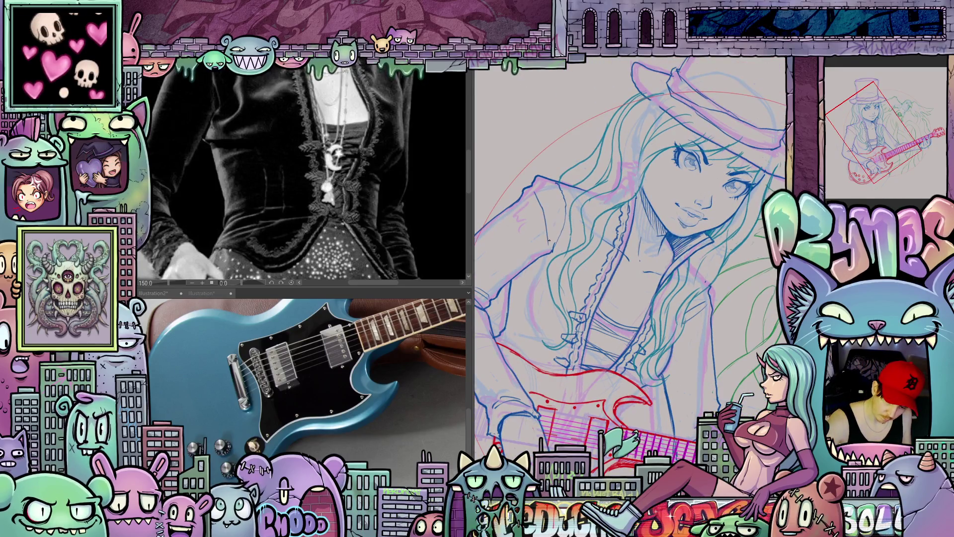
{"action": "mouse_move", "coordinate": [576, 265]}
{"action": "left_mouse_down"}
{"action": "mouse_move", "coordinate": [557, 212]}
{"action": "mouse_move", "coordinate": [582, 179]}
{"action": "mouse_move", "coordinate": [592, 142]}
{"action": "mouse_move", "coordinate": [589, 169]}
{"action": "left_mouse_up"}
{"action": "mouse_move", "coordinate": [760, 386]}
{"action": "left_mouse_down"}
{"action": "mouse_move", "coordinate": [755, 407]}
{"action": "mouse_move", "coordinate": [701, 393]}
{"action": "mouse_move", "coordinate": [640, 415]}
{"action": "mouse_move", "coordinate": [653, 455]}
{"action": "left_mouse_up"}
{"action": "scroll", "coordinate": [645, 394], "scroll_direction": "down", "scroll_amount": 1}
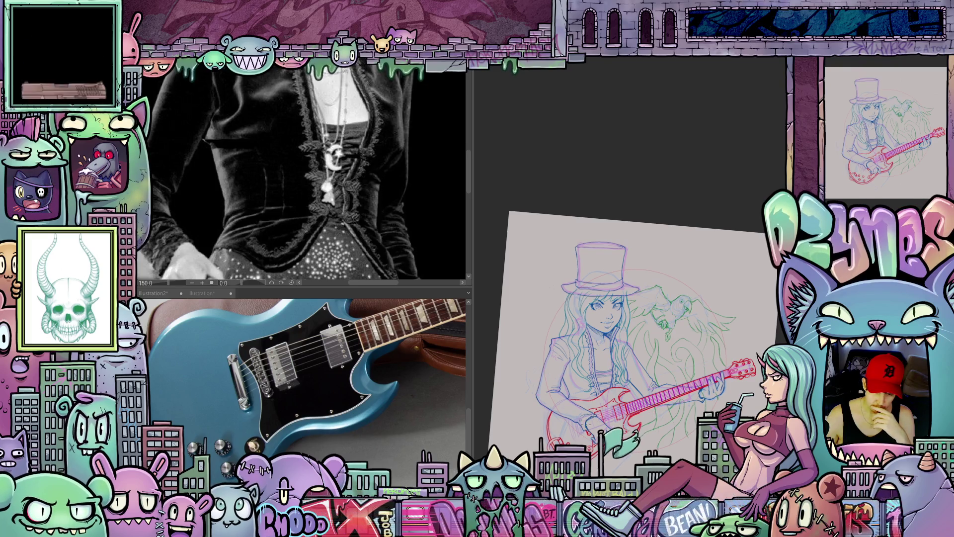
{"action": "scroll", "coordinate": [581, 432], "scroll_direction": "up", "scroll_amount": 2}
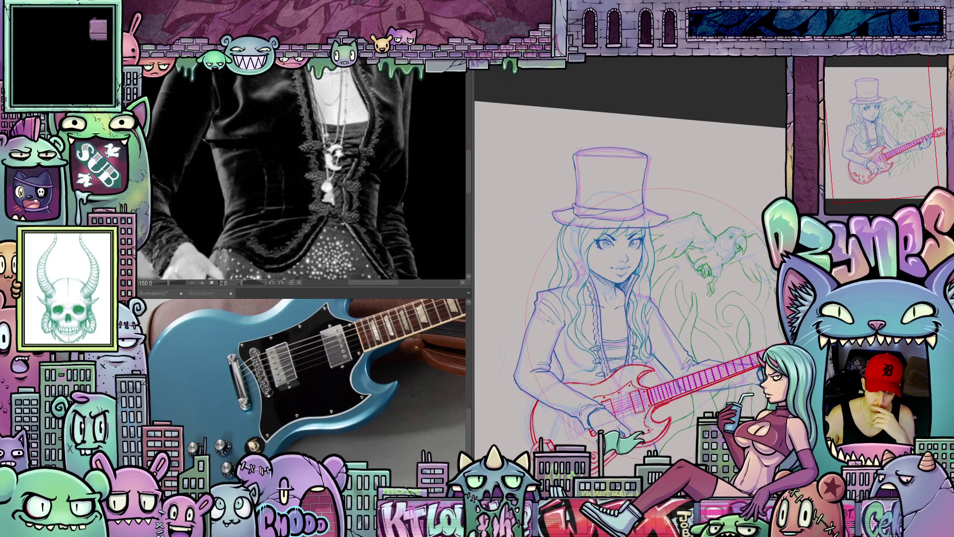
{"action": "scroll", "coordinate": [581, 431], "scroll_direction": "up", "scroll_amount": 1}
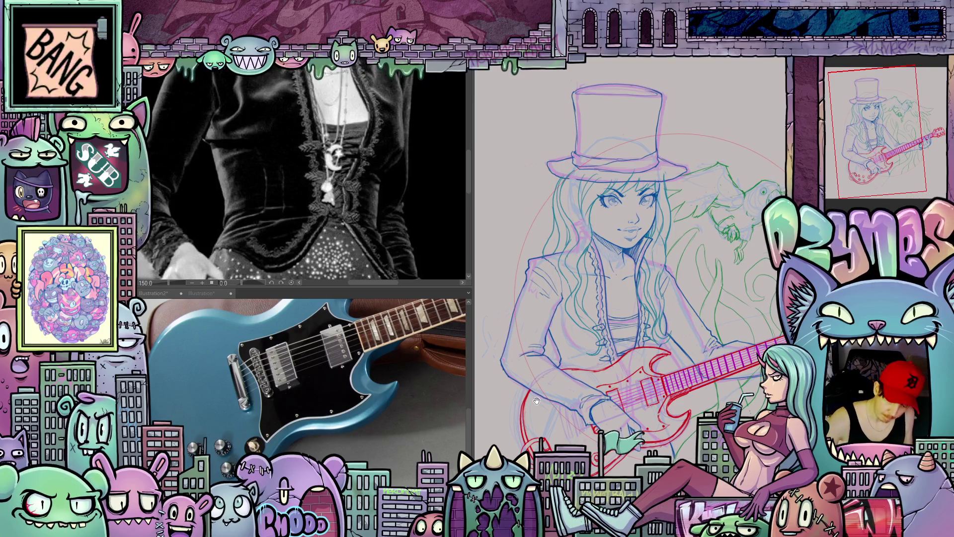
- Zoom out to the whole sketch and drag the splitter left to widen the canvas
{"action": "key", "text": "-"}
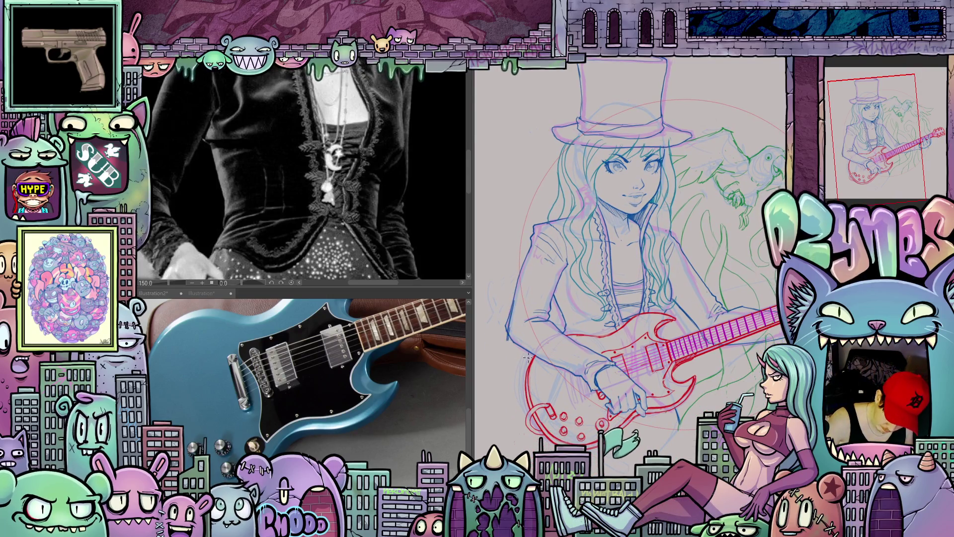
{"action": "key", "text": "minus"}
{"action": "key", "text": "minus"}
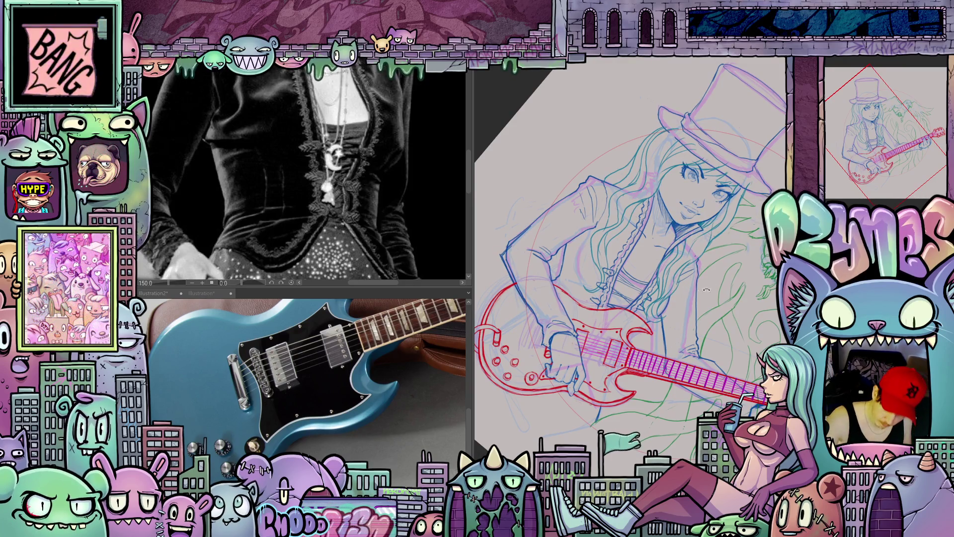
{"action": "left_click_drag", "start_coordinate": [706, 289], "coordinate": [516, 348]}
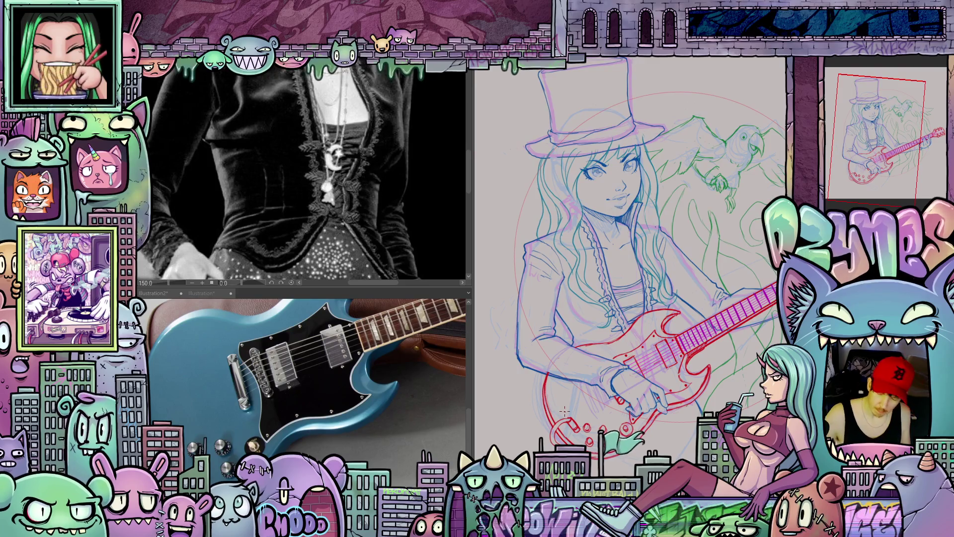
{"action": "scroll", "coordinate": [565, 410], "scroll_direction": "down", "scroll_amount": 3}
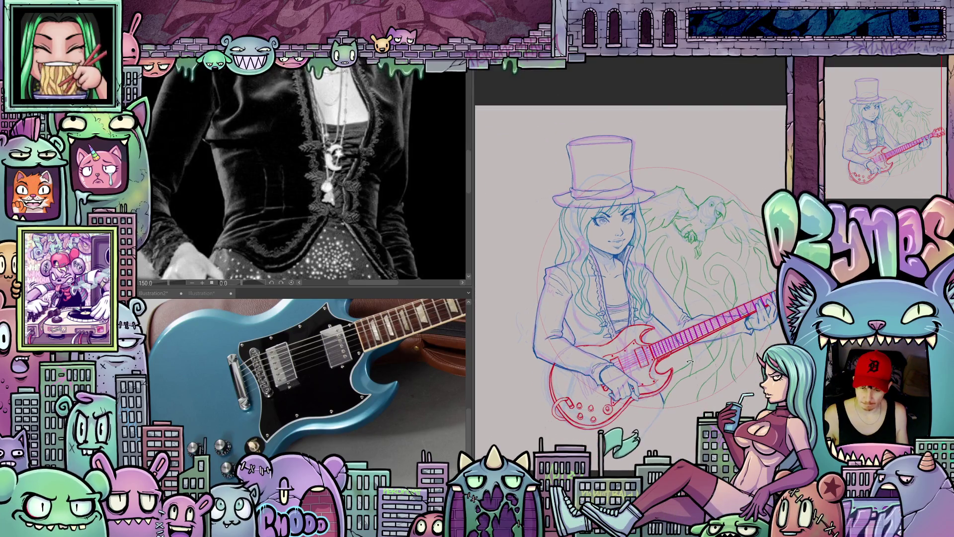
{"action": "scroll", "coordinate": [698, 381], "scroll_direction": "down", "scroll_amount": 2}
{"action": "scroll", "coordinate": [695, 381], "scroll_direction": "down", "scroll_amount": 2}
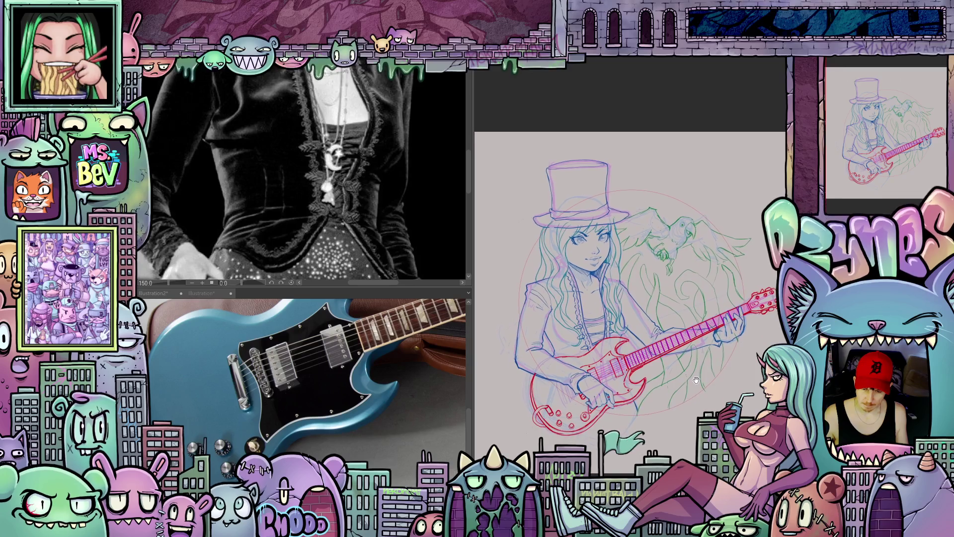
{"action": "left_click_drag", "start_coordinate": [472, 229], "coordinate": [362, 247]}
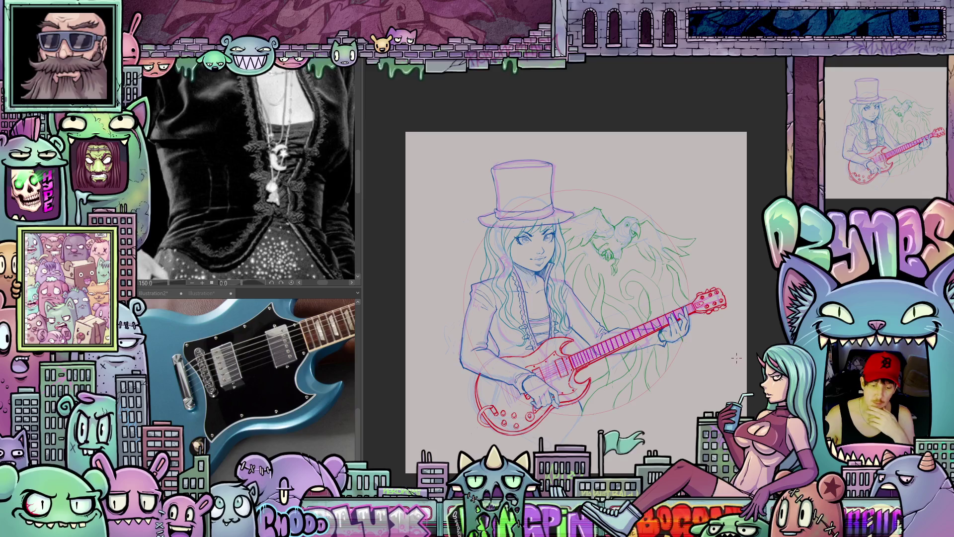
- Set the drawing colour to a saturated dark green, HEX 17AA05, in Color settings
{"action": "scroll", "coordinate": [556, 311], "scroll_direction": "up", "scroll_amount": 2}
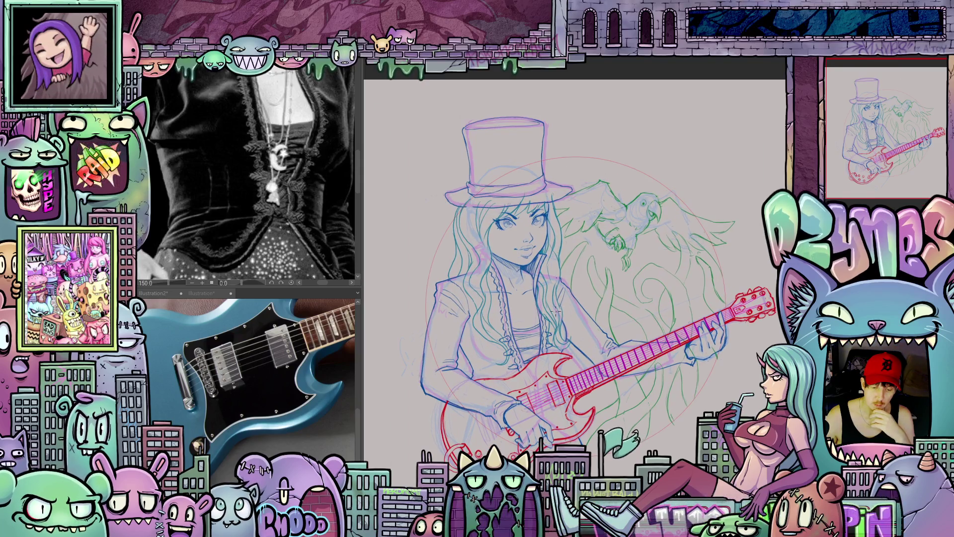
{"action": "scroll", "coordinate": [530, 381], "scroll_direction": "up", "scroll_amount": 2}
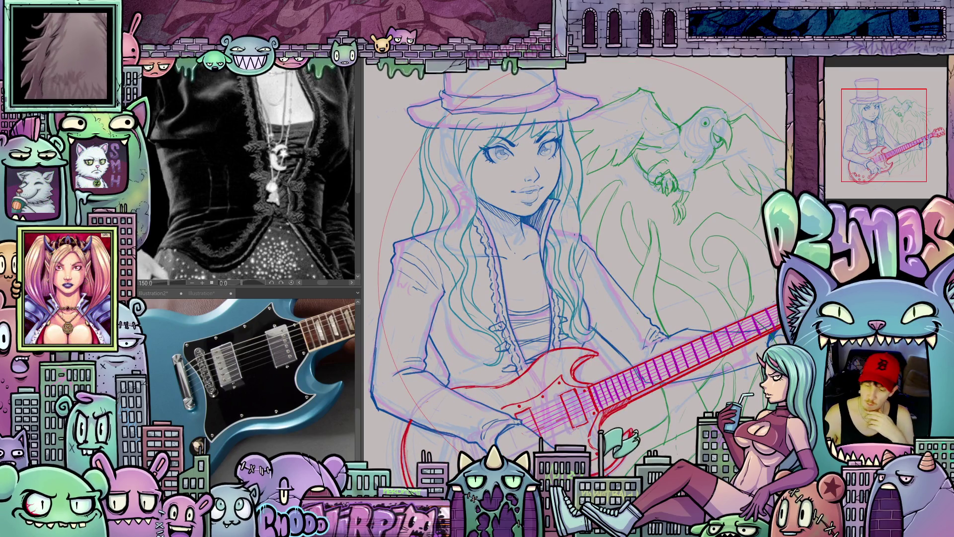
{"action": "key", "text": "ctrl+shift+c"}
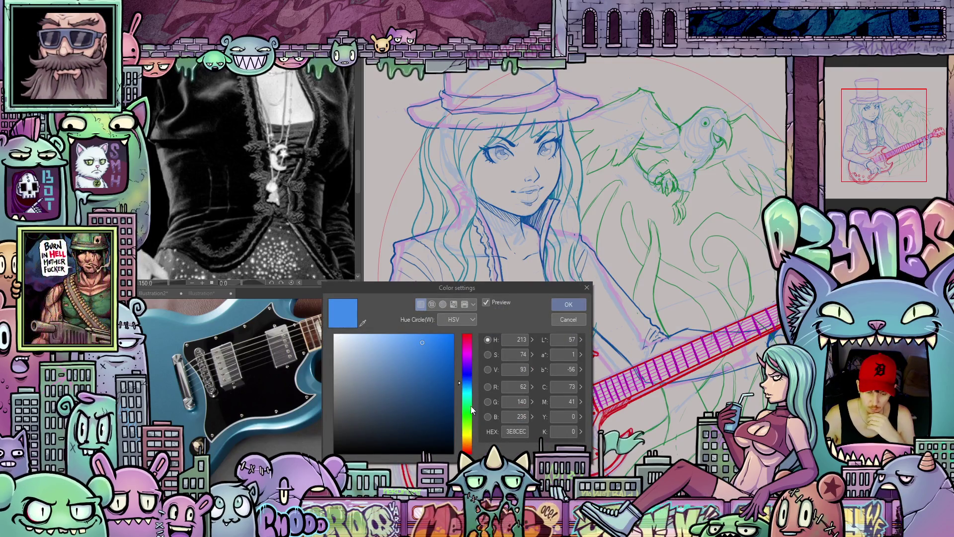
{"action": "left_click_drag", "start_coordinate": [470, 350], "coordinate": [471, 420]}
{"action": "left_click_drag", "start_coordinate": [454, 365], "coordinate": [457, 374]}
{"action": "left_click", "coordinate": [569, 305]}
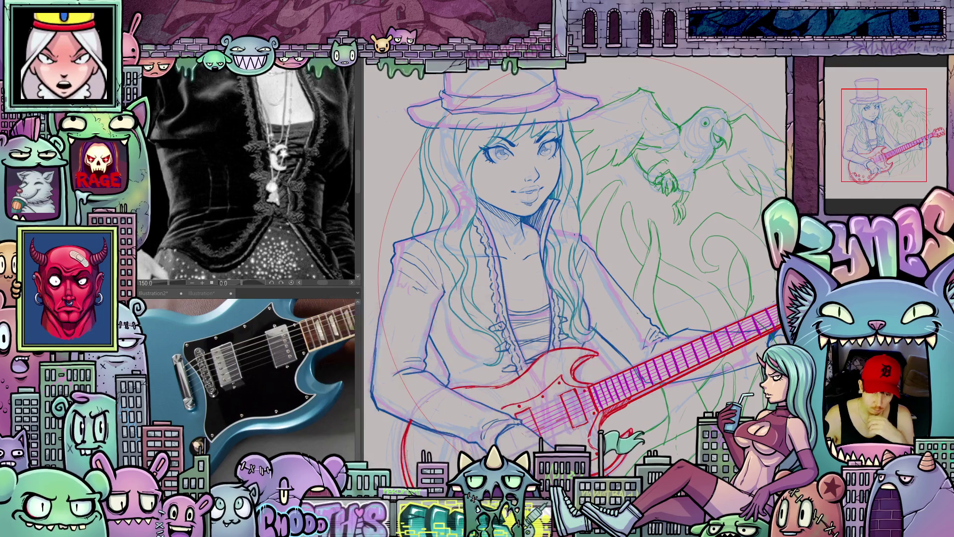
{"action": "scroll", "coordinate": [545, 272], "scroll_direction": "up", "scroll_amount": 2}
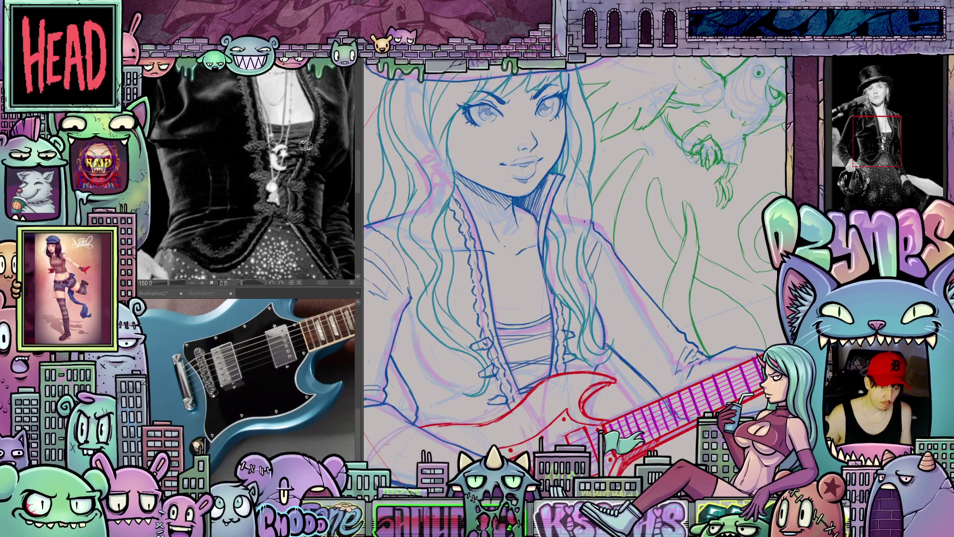
- Sketch the first two green necklace strands from the neck and redraw the pendant circle
{"action": "scroll", "coordinate": [301, 158], "scroll_direction": "down", "scroll_amount": 2}
{"action": "left_click_drag", "start_coordinate": [308, 141], "coordinate": [313, 208]}
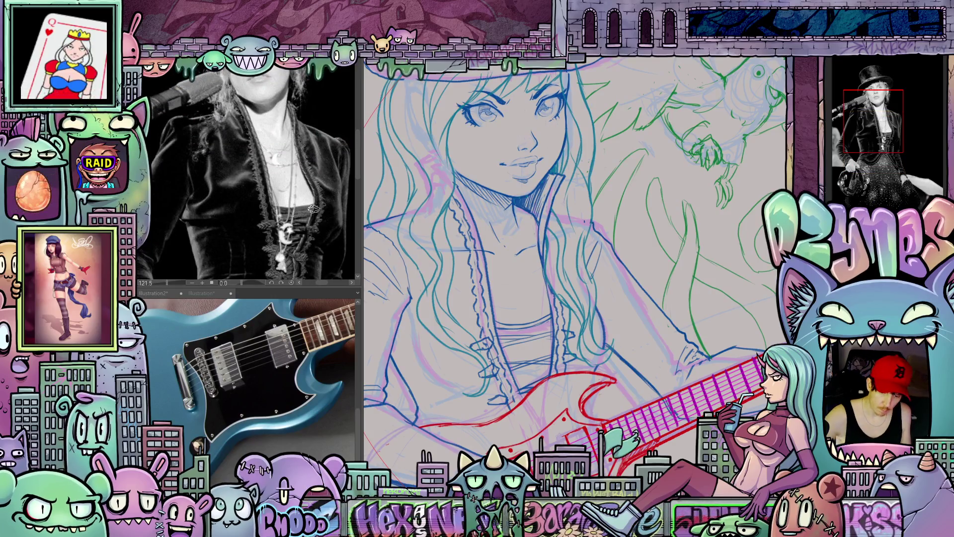
{"action": "left_click", "coordinate": [480, 233]}
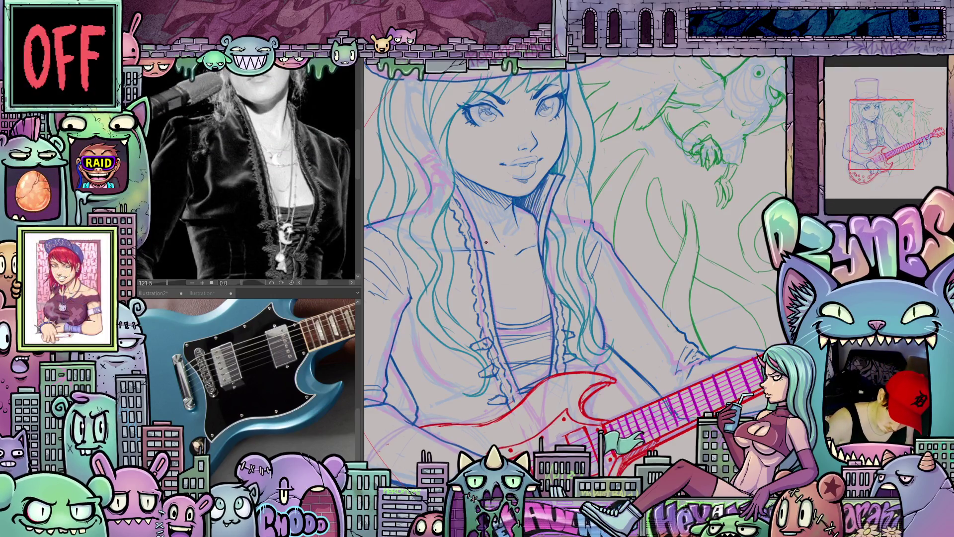
{"action": "left_click_drag", "start_coordinate": [501, 256], "coordinate": [510, 267]}
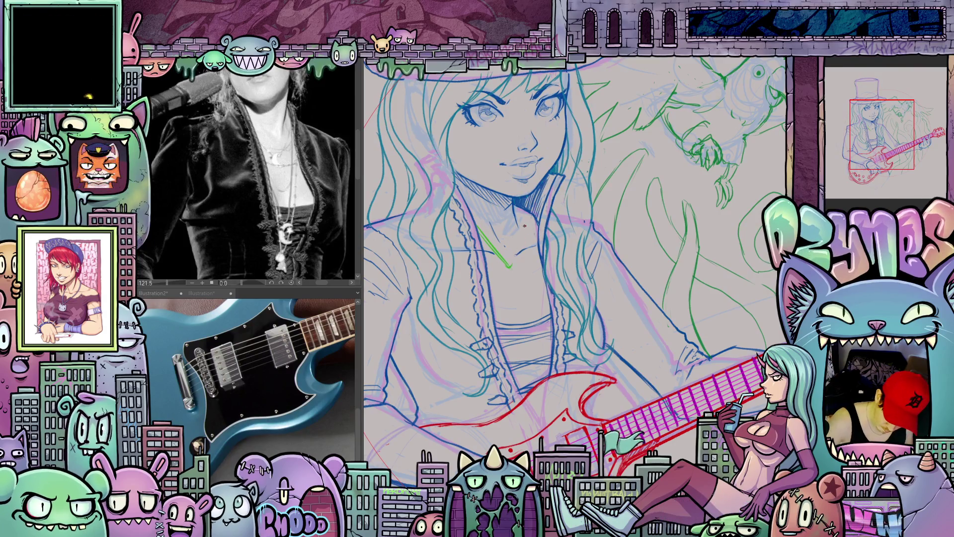
{"action": "mouse_move", "coordinate": [517, 204]}
{"action": "left_mouse_down"}
{"action": "mouse_move", "coordinate": [511, 266]}
{"action": "mouse_move", "coordinate": [547, 248]}
{"action": "mouse_move", "coordinate": [602, 248]}
{"action": "mouse_move", "coordinate": [585, 304]}
{"action": "left_mouse_up"}
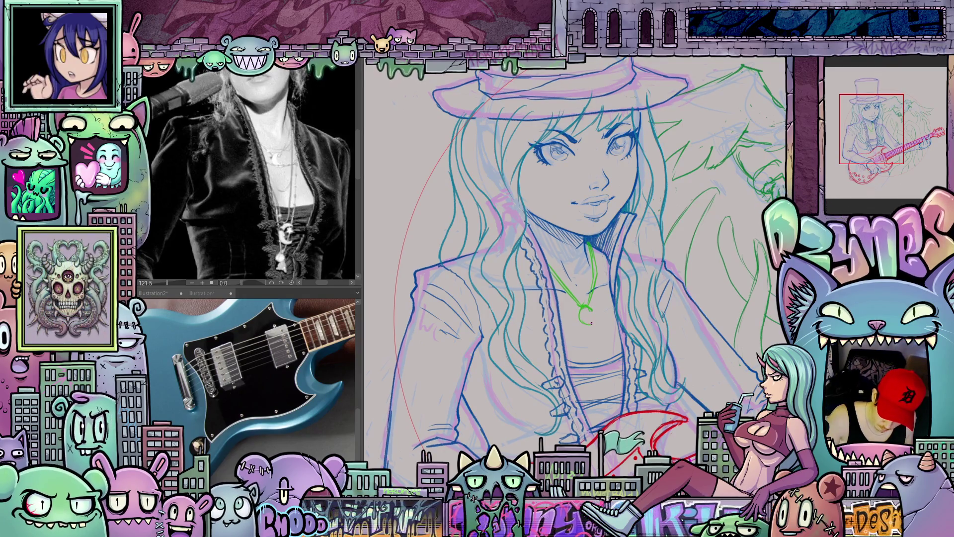
{"action": "key", "text": "ctrl+z"}
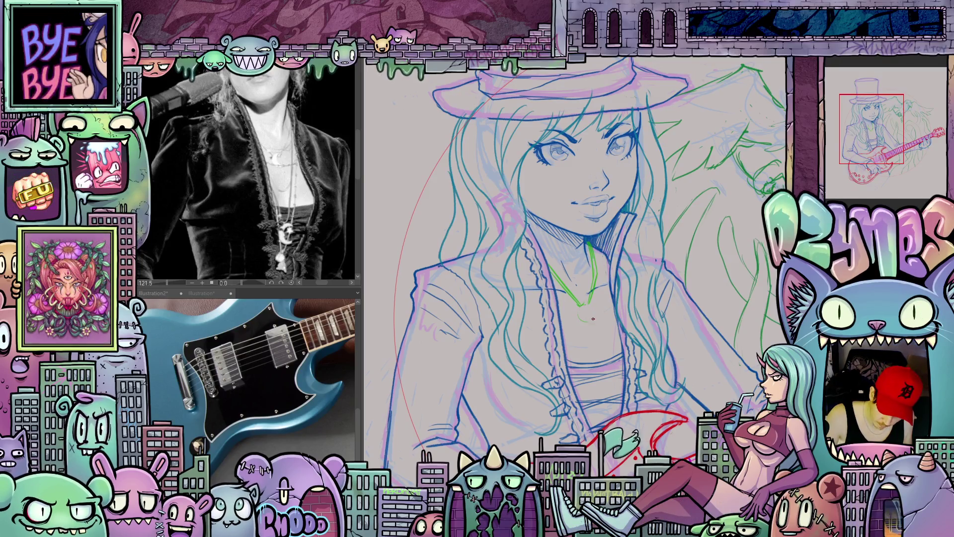
{"action": "left_click_drag", "start_coordinate": [591, 305], "coordinate": [594, 317]}
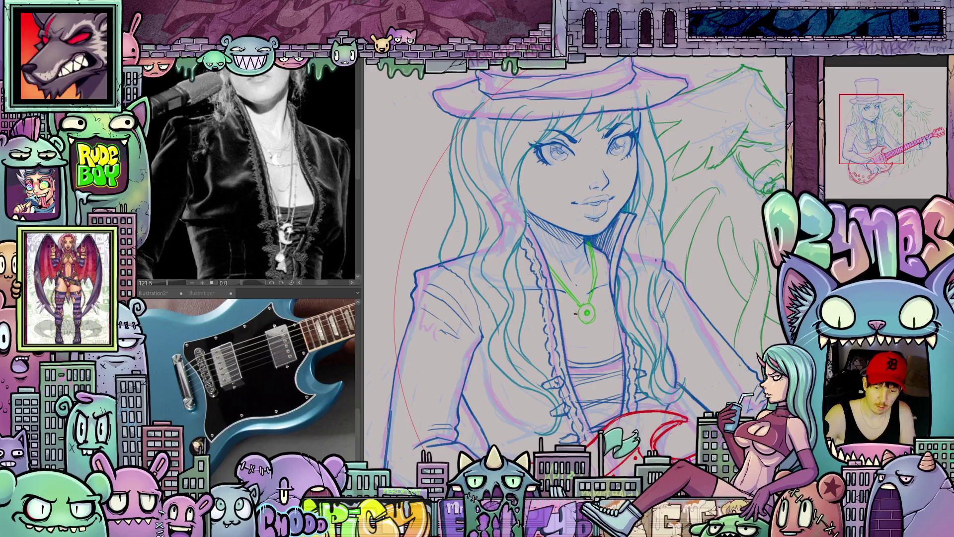
- Draw and thicken the longer green chains running down the chest
{"action": "mouse_move", "coordinate": [623, 408]}
{"action": "left_mouse_down"}
{"action": "mouse_move", "coordinate": [613, 369]}
{"action": "mouse_move", "coordinate": [614, 394]}
{"action": "left_mouse_up"}
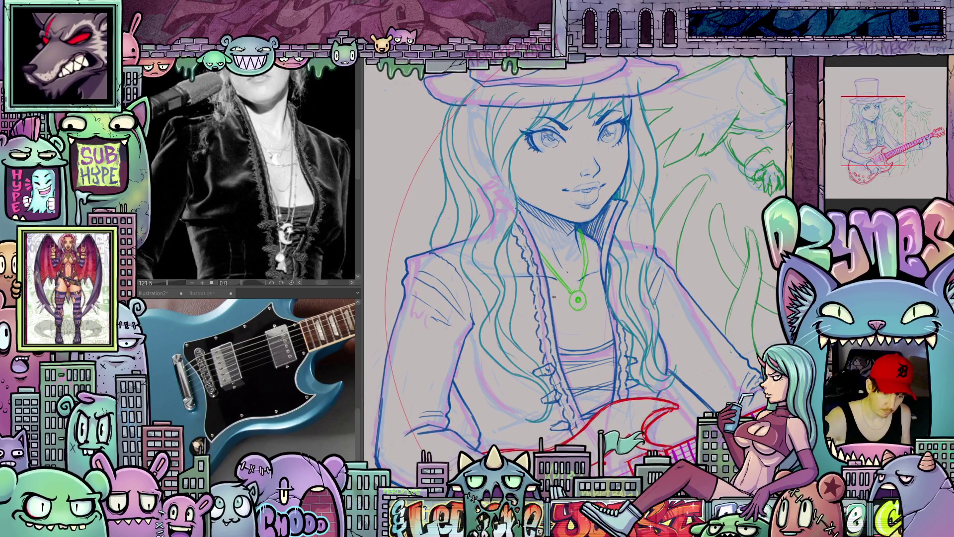
{"action": "left_click_drag", "start_coordinate": [550, 297], "coordinate": [573, 364]}
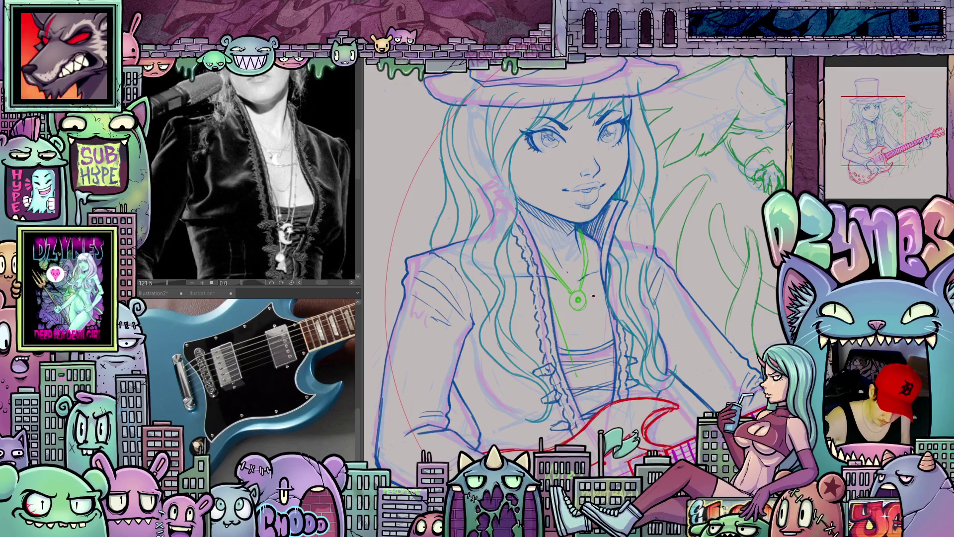
{"action": "mouse_move", "coordinate": [595, 267]}
{"action": "left_mouse_down"}
{"action": "mouse_move", "coordinate": [592, 350]}
{"action": "mouse_move", "coordinate": [581, 376]}
{"action": "left_mouse_up"}
{"action": "mouse_move", "coordinate": [627, 423]}
{"action": "left_mouse_down"}
{"action": "mouse_move", "coordinate": [614, 393]}
{"action": "mouse_move", "coordinate": [612, 408]}
{"action": "left_mouse_up"}
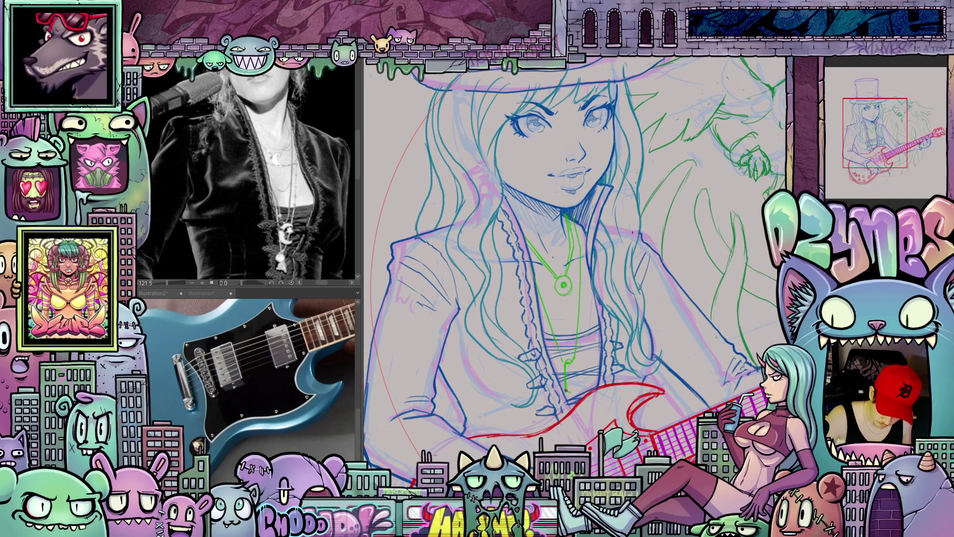
{"action": "left_click_drag", "start_coordinate": [537, 297], "coordinate": [567, 394]}
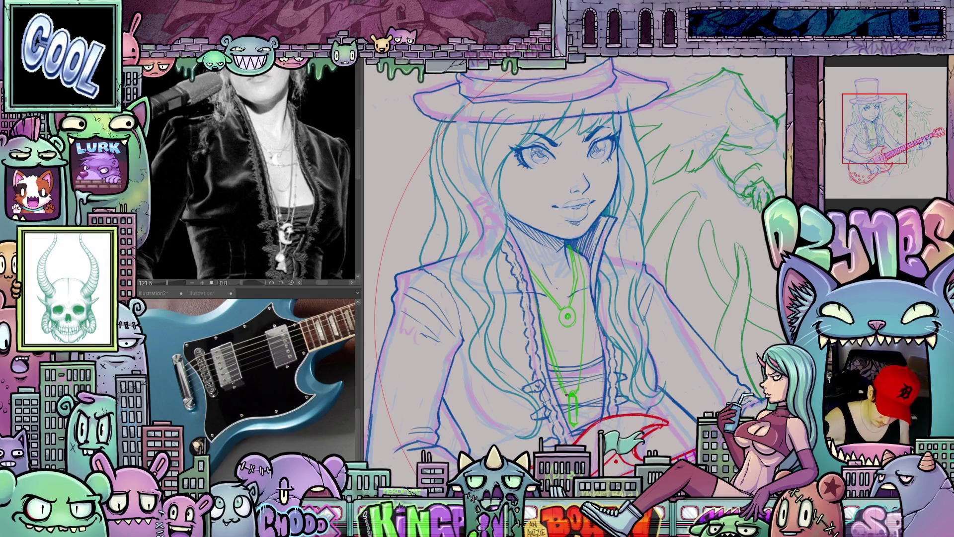
{"action": "left_click_drag", "start_coordinate": [582, 313], "coordinate": [576, 395]}
{"action": "left_click_drag", "start_coordinate": [584, 335], "coordinate": [587, 294]}
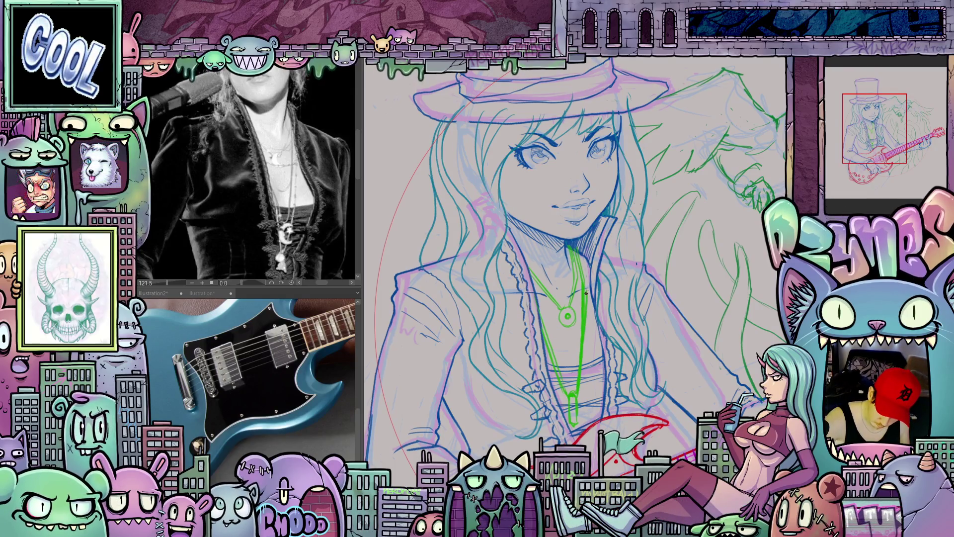
- Add a bold green ring pendant and a star pendant lower on the chain
{"action": "scroll", "coordinate": [587, 341], "scroll_direction": "down", "scroll_amount": 3}
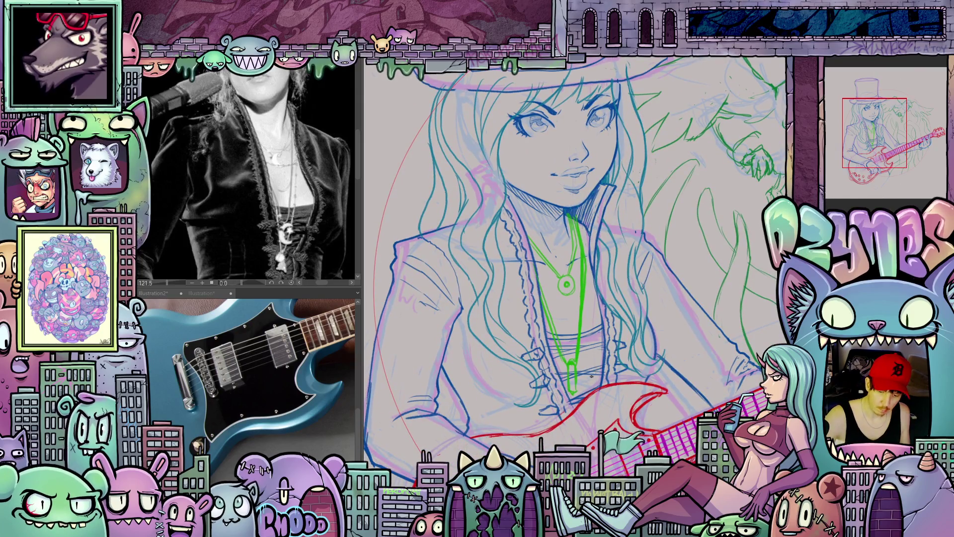
{"action": "mouse_move", "coordinate": [574, 326]}
{"action": "left_mouse_down"}
{"action": "mouse_move", "coordinate": [593, 341]}
{"action": "mouse_move", "coordinate": [579, 350]}
{"action": "left_mouse_up"}
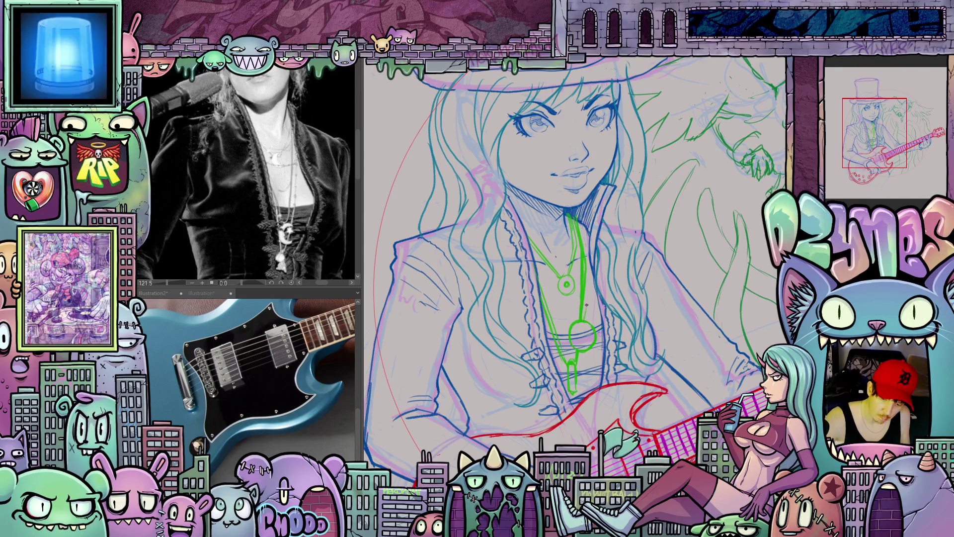
{"action": "left_click_drag", "start_coordinate": [539, 288], "coordinate": [565, 319]}
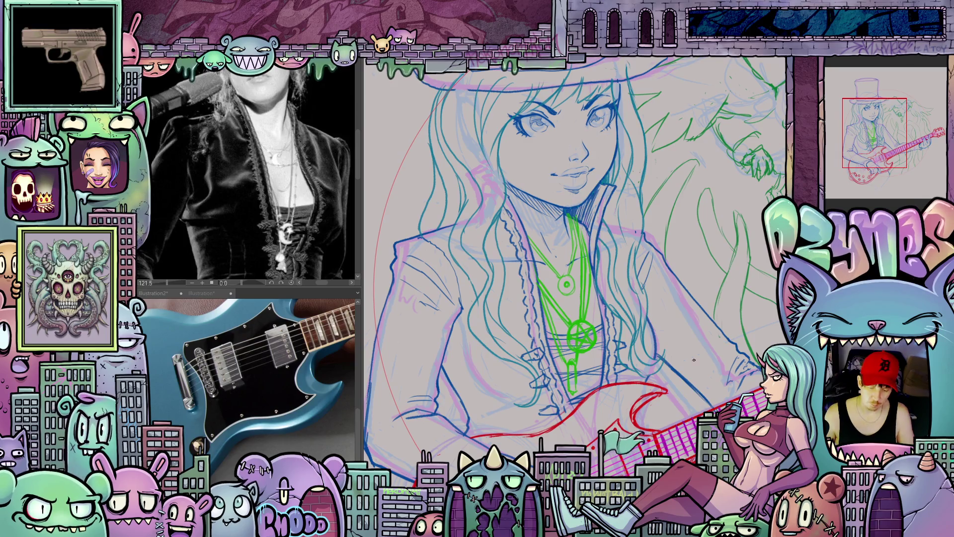
{"action": "scroll", "coordinate": [693, 360], "scroll_direction": "up", "scroll_amount": 2}
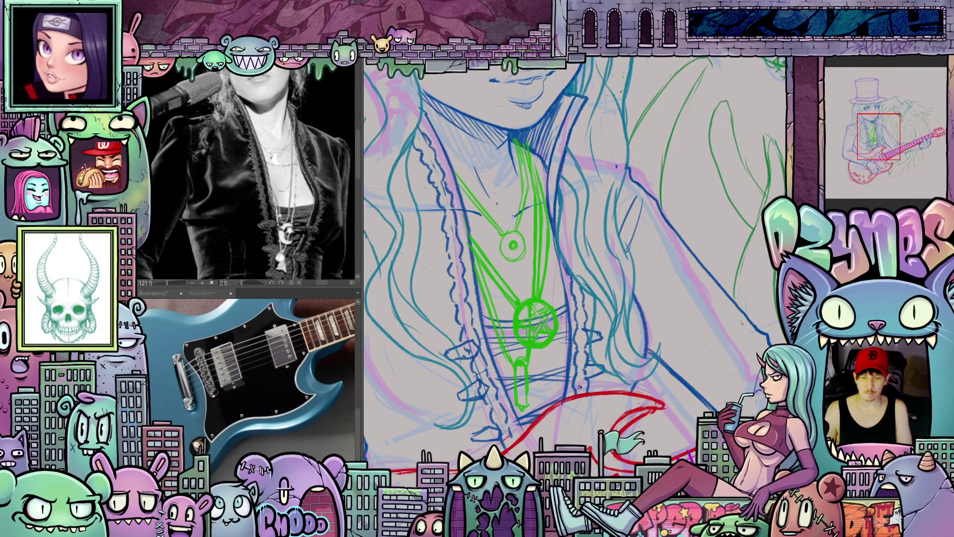
{"action": "scroll", "coordinate": [579, 386], "scroll_direction": "down", "scroll_amount": 5}
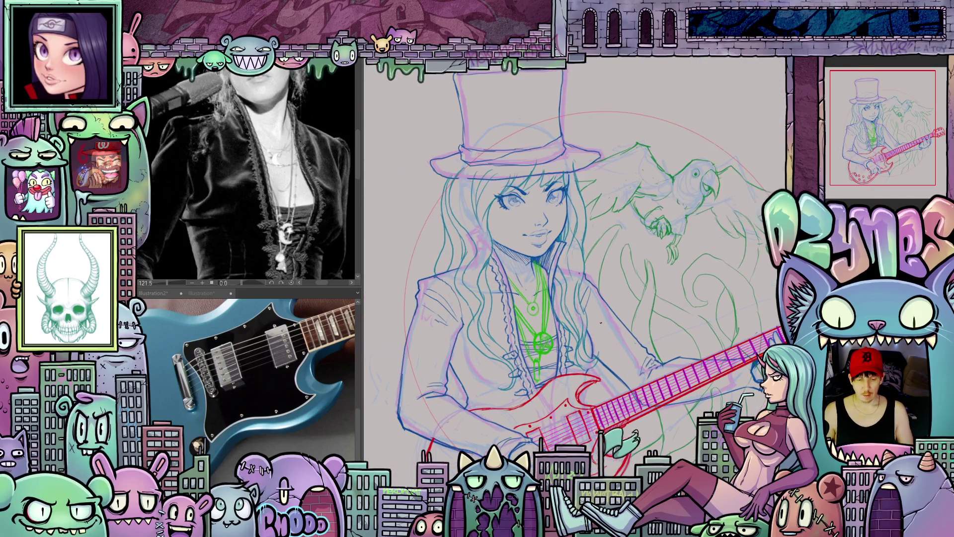
{"action": "scroll", "coordinate": [601, 322], "scroll_direction": "down", "scroll_amount": 3}
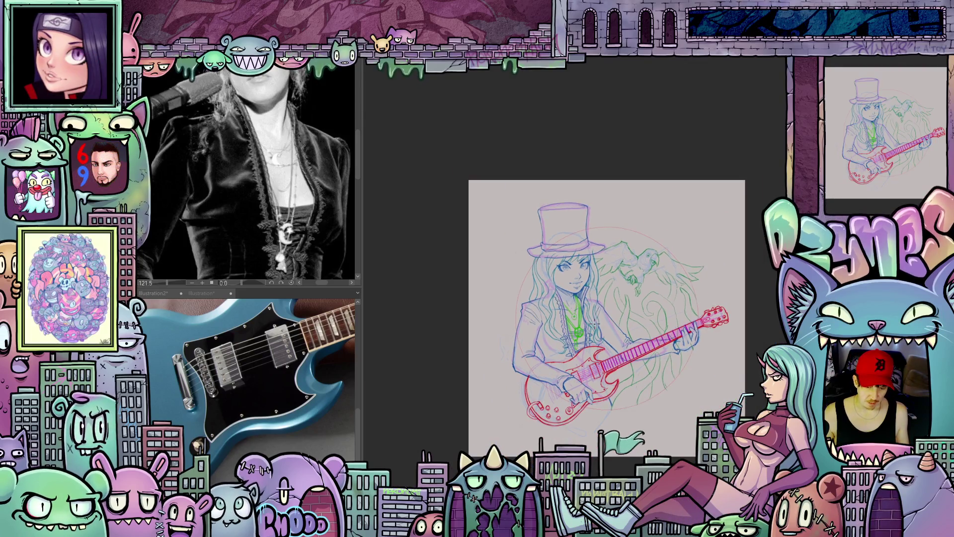
{"action": "scroll", "coordinate": [594, 323], "scroll_direction": "up", "scroll_amount": 6}
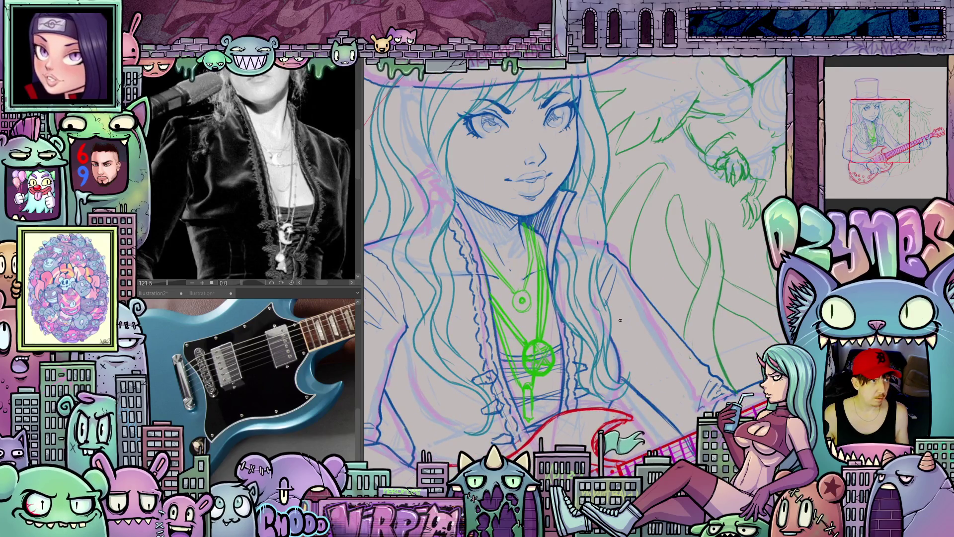
{"action": "scroll", "coordinate": [620, 320], "scroll_direction": "down", "scroll_amount": 4}
{"action": "mouse_move", "coordinate": [577, 353]}
{"action": "left_mouse_down"}
{"action": "mouse_move", "coordinate": [598, 284]}
{"action": "mouse_move", "coordinate": [635, 354]}
{"action": "mouse_move", "coordinate": [614, 326]}
{"action": "left_mouse_up"}
{"action": "scroll", "coordinate": [568, 287], "scroll_direction": "up", "scroll_amount": 3}
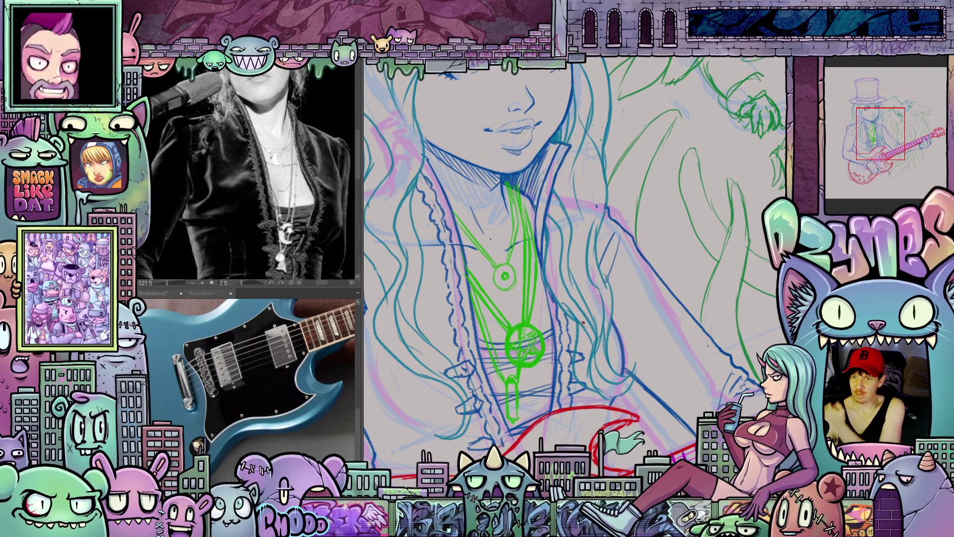
{"action": "scroll", "coordinate": [582, 323], "scroll_direction": "down", "scroll_amount": 3}
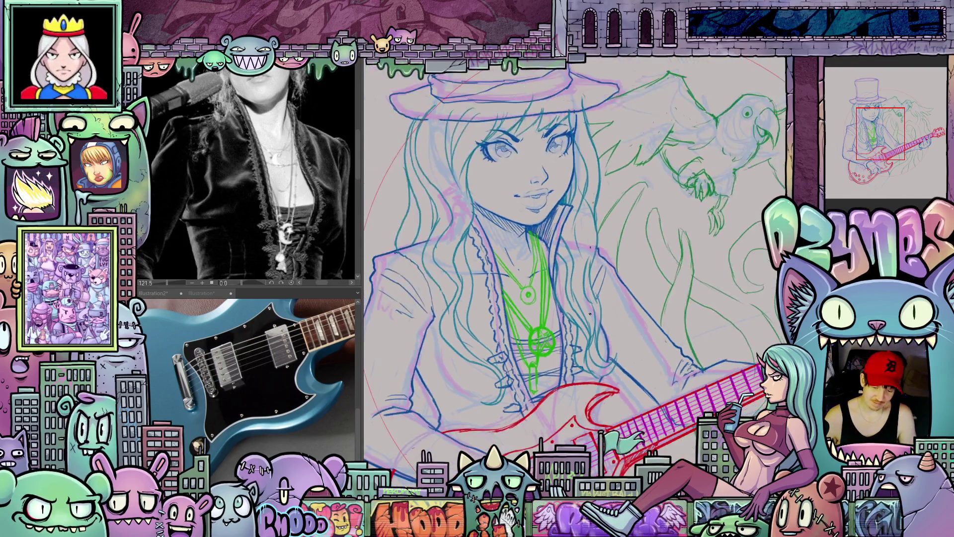
{"action": "scroll", "coordinate": [609, 311], "scroll_direction": "up", "scroll_amount": 4}
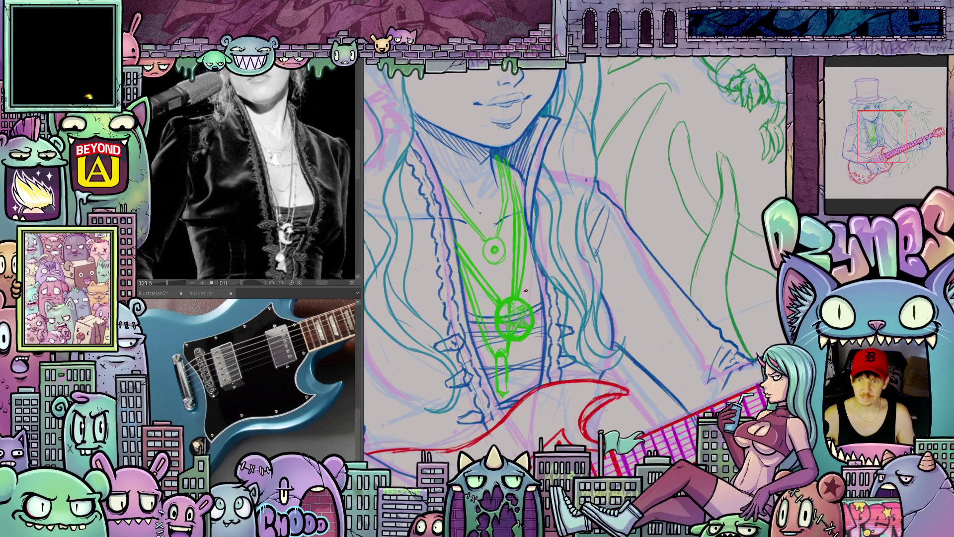
{"action": "scroll", "coordinate": [503, 270], "scroll_direction": "down", "scroll_amount": 5}
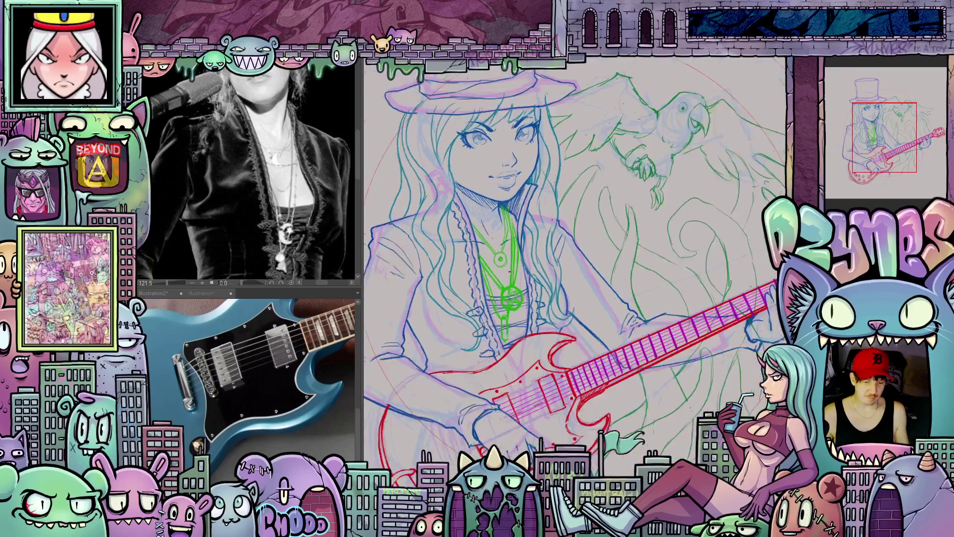
{"action": "scroll", "coordinate": [587, 337], "scroll_direction": "up", "scroll_amount": 5}
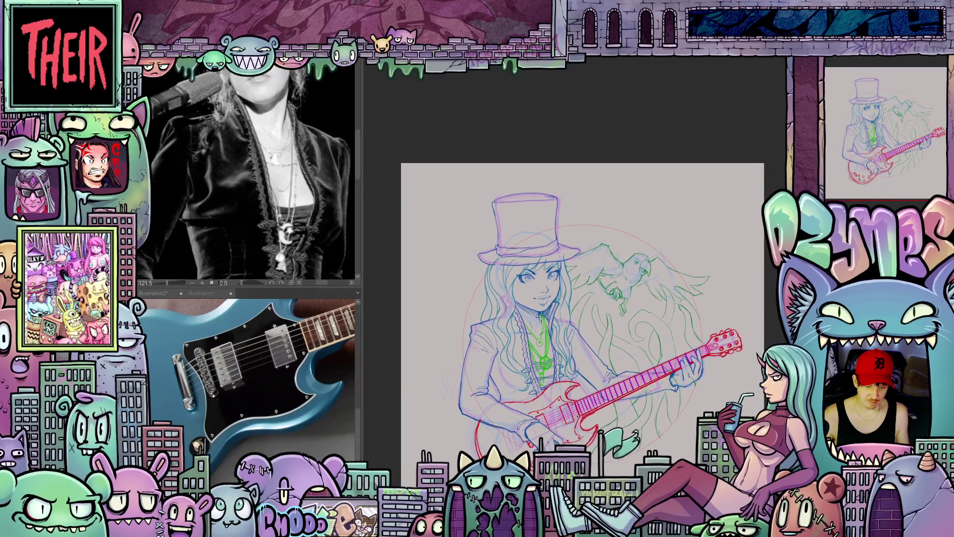
{"action": "left_click_drag", "start_coordinate": [548, 323], "coordinate": [527, 301]}
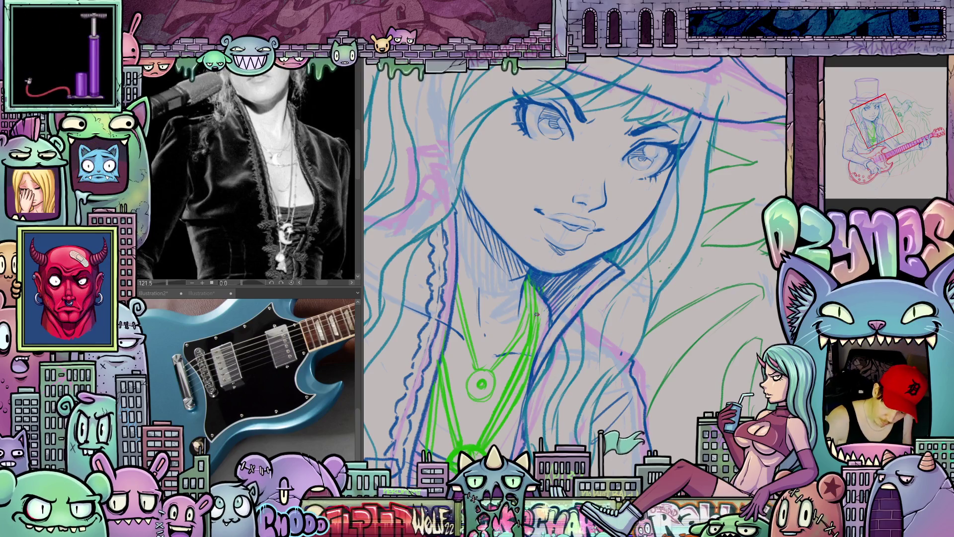
{"action": "scroll", "coordinate": [534, 329], "scroll_direction": "down", "scroll_amount": 3}
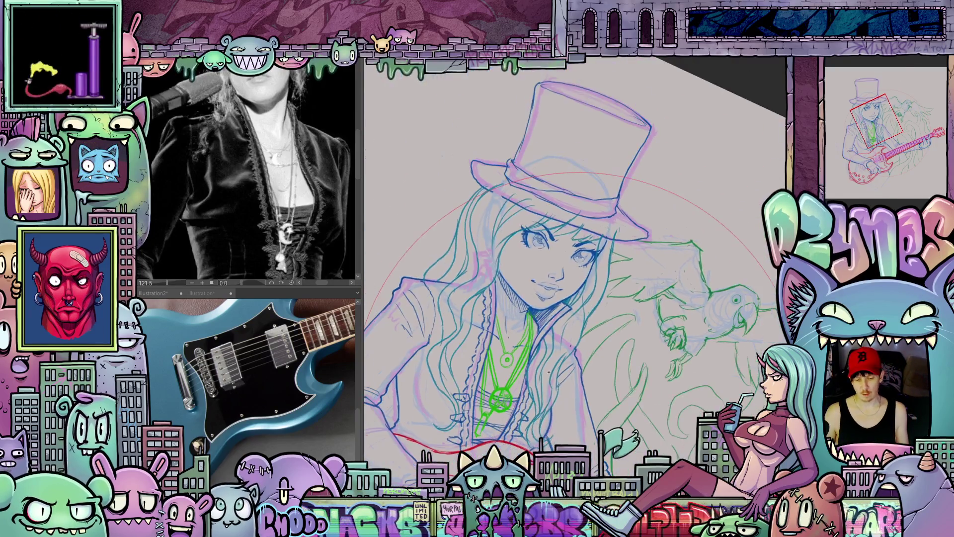
{"action": "scroll", "coordinate": [542, 416], "scroll_direction": "up", "scroll_amount": 3}
{"action": "scroll", "coordinate": [542, 416], "scroll_direction": "up", "scroll_amount": 2}
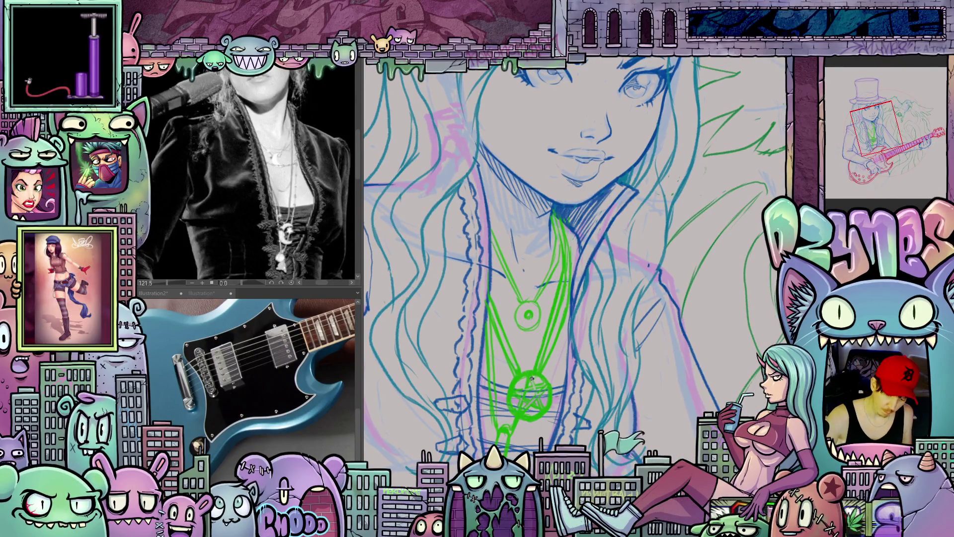
{"action": "mouse_move", "coordinate": [599, 417]}
{"action": "left_mouse_down"}
{"action": "mouse_move", "coordinate": [613, 326]}
{"action": "mouse_move", "coordinate": [574, 341]}
{"action": "mouse_move", "coordinate": [530, 334]}
{"action": "left_mouse_up"}
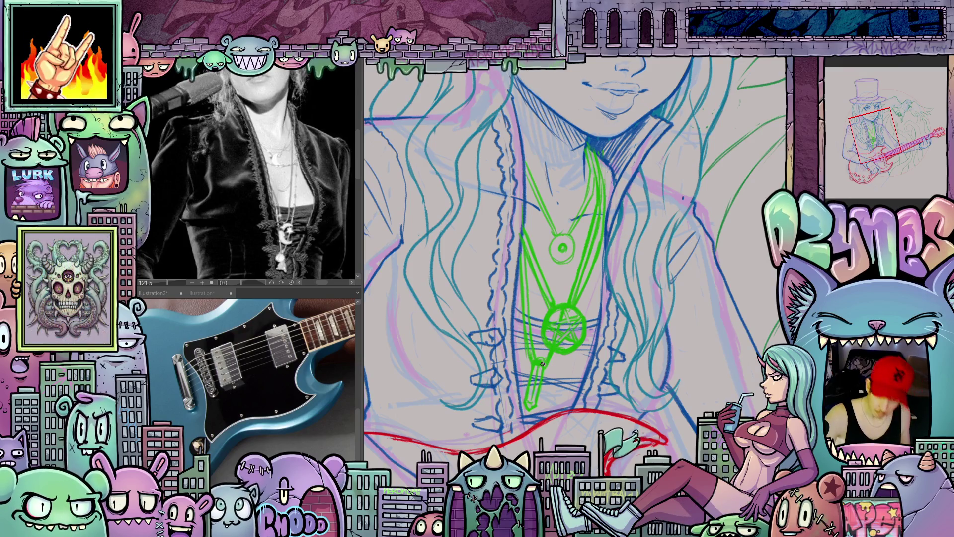
{"action": "key", "text": "ctrl+0"}
{"action": "mouse_move", "coordinate": [542, 364]}
{"action": "left_mouse_down"}
{"action": "mouse_move", "coordinate": [620, 396]}
{"action": "mouse_move", "coordinate": [582, 393]}
{"action": "left_mouse_up"}
- Zoom in on the top hat and draw a green circled pentagram on its band
{"action": "scroll", "coordinate": [546, 291], "scroll_direction": "up", "scroll_amount": 1}
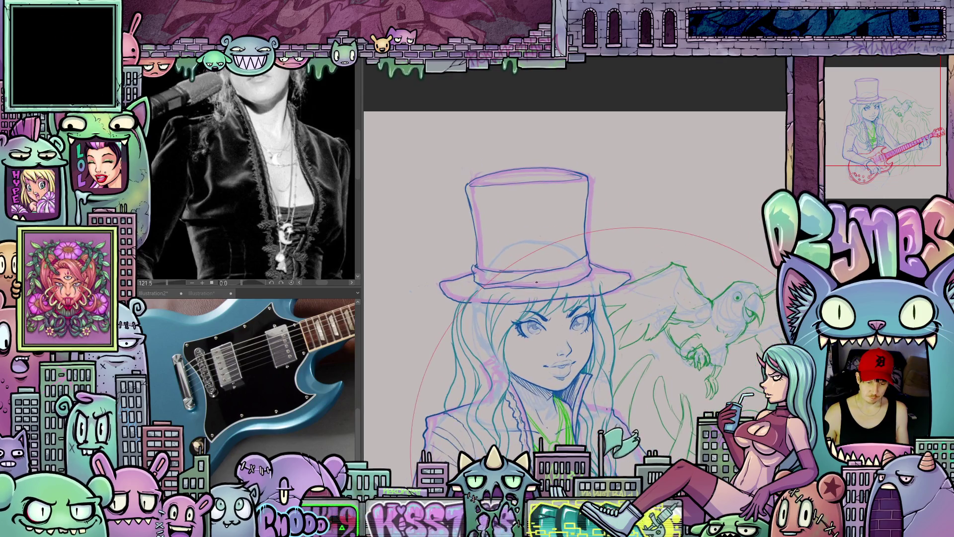
{"action": "scroll", "coordinate": [548, 290], "scroll_direction": "up", "scroll_amount": 1}
{"action": "scroll", "coordinate": [549, 290], "scroll_direction": "down", "scroll_amount": 2}
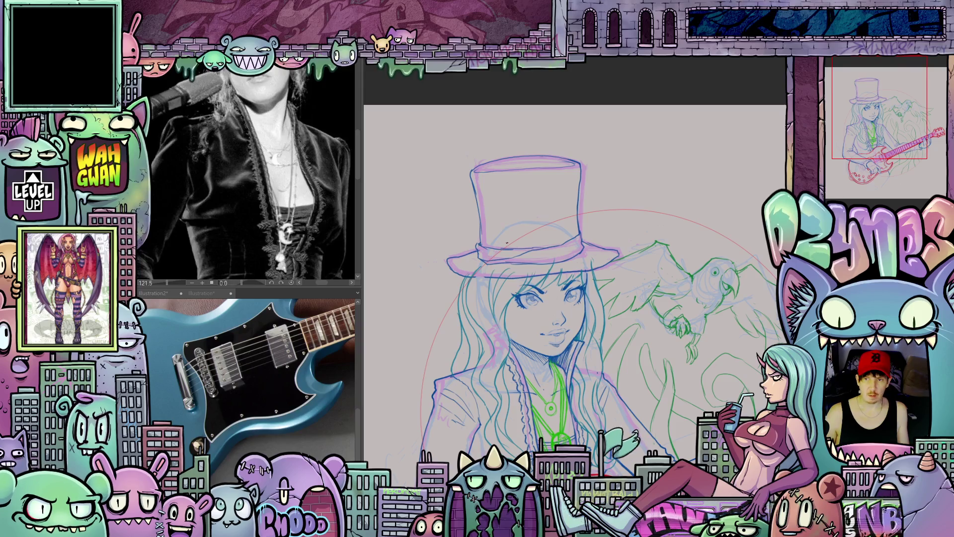
{"action": "scroll", "coordinate": [558, 255], "scroll_direction": "up", "scroll_amount": 2}
{"action": "scroll", "coordinate": [505, 251], "scroll_direction": "up", "scroll_amount": 1}
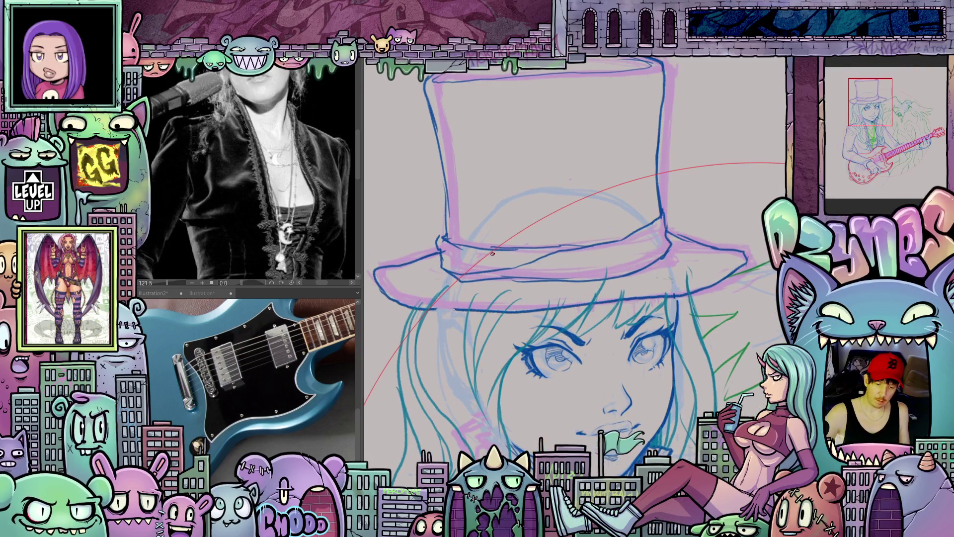
{"action": "left_click_drag", "start_coordinate": [471, 265], "coordinate": [472, 267]}
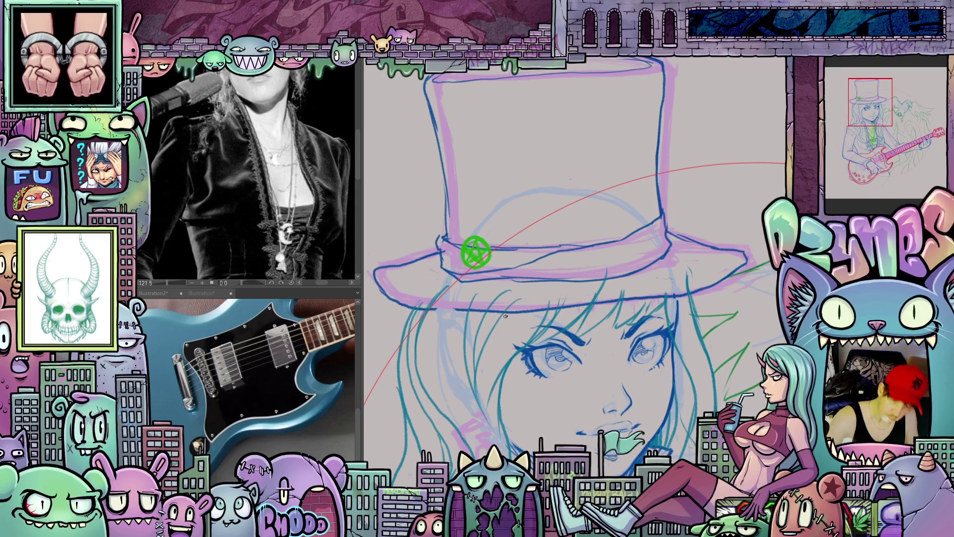
{"action": "scroll", "coordinate": [560, 348], "scroll_direction": "down", "scroll_amount": 6}
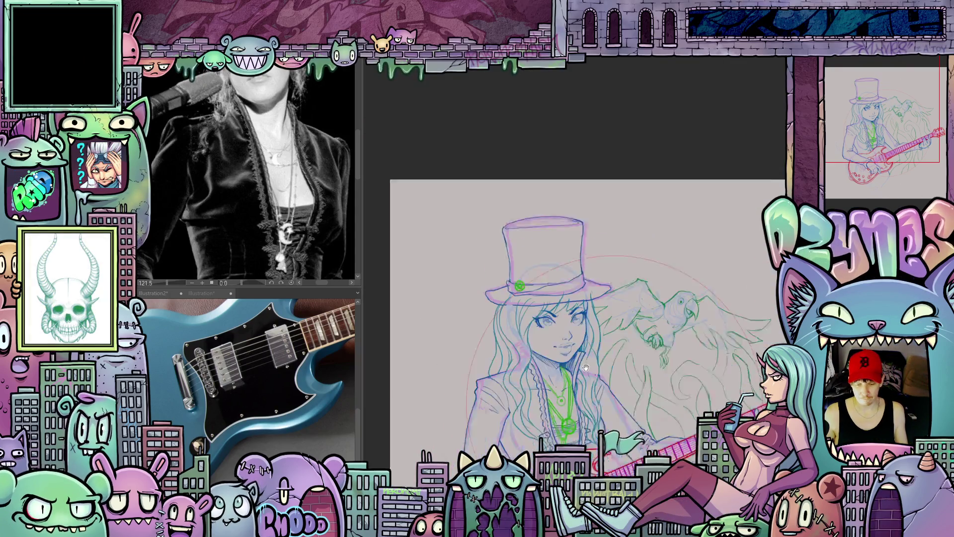
- Fit the page in view and draw an elliptical selection over the red guide circle
{"action": "mouse_move", "coordinate": [517, 247]}
{"action": "left_mouse_down"}
{"action": "mouse_move", "coordinate": [523, 276]}
{"action": "mouse_move", "coordinate": [609, 308]}
{"action": "left_mouse_up"}
{"action": "scroll", "coordinate": [609, 308], "scroll_direction": "down", "scroll_amount": 3}
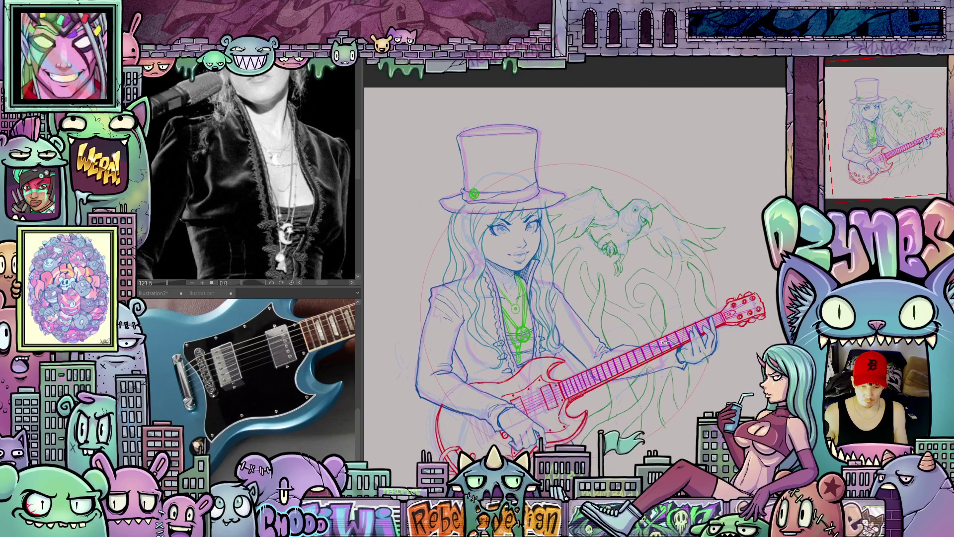
{"action": "left_click_drag", "start_coordinate": [640, 349], "coordinate": [640, 326]}
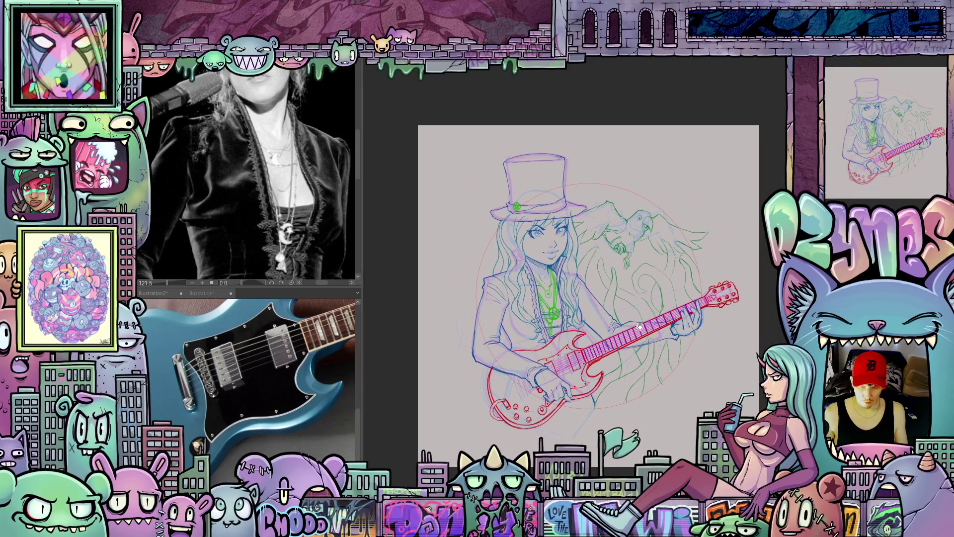
{"action": "scroll", "coordinate": [639, 326], "scroll_direction": "up", "scroll_amount": 1}
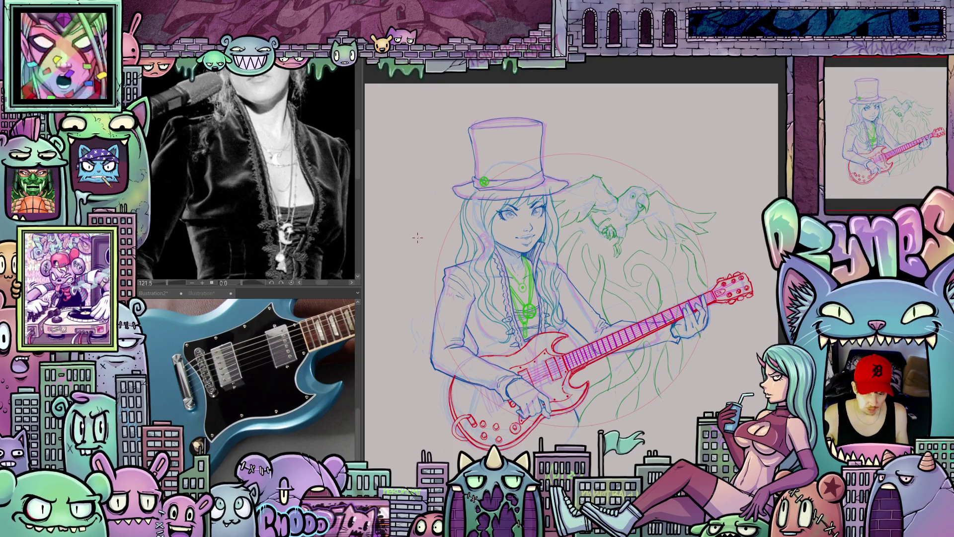
{"action": "scroll", "coordinate": [614, 265], "scroll_direction": "up", "scroll_amount": 2}
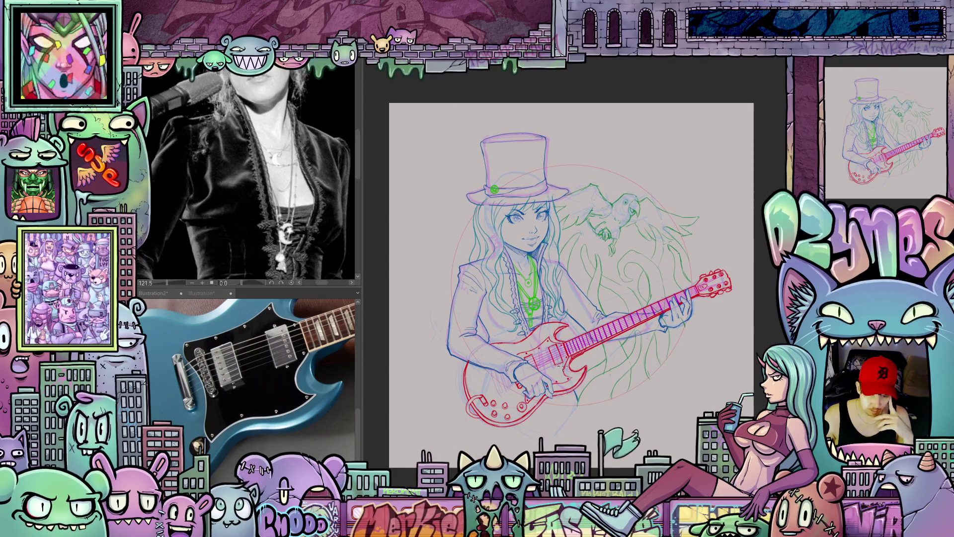
{"action": "left_click_drag", "start_coordinate": [614, 266], "coordinate": [538, 405]}
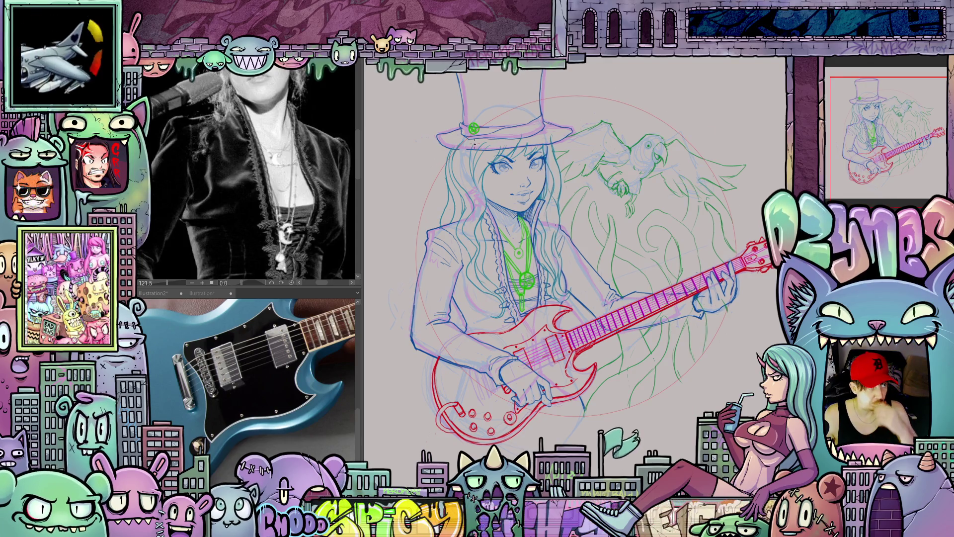
{"action": "left_click_drag", "start_coordinate": [571, 227], "coordinate": [683, 301]}
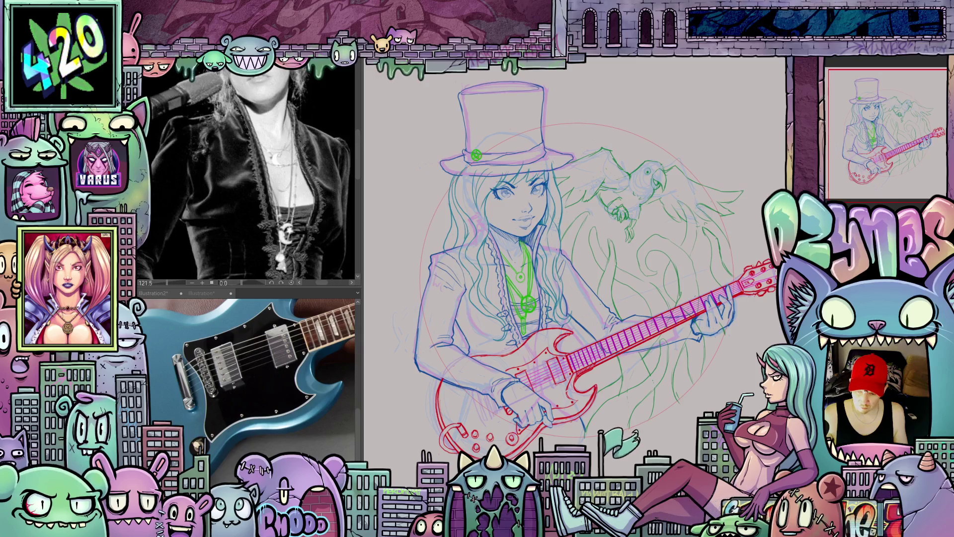
{"action": "key", "text": "ctrl+0"}
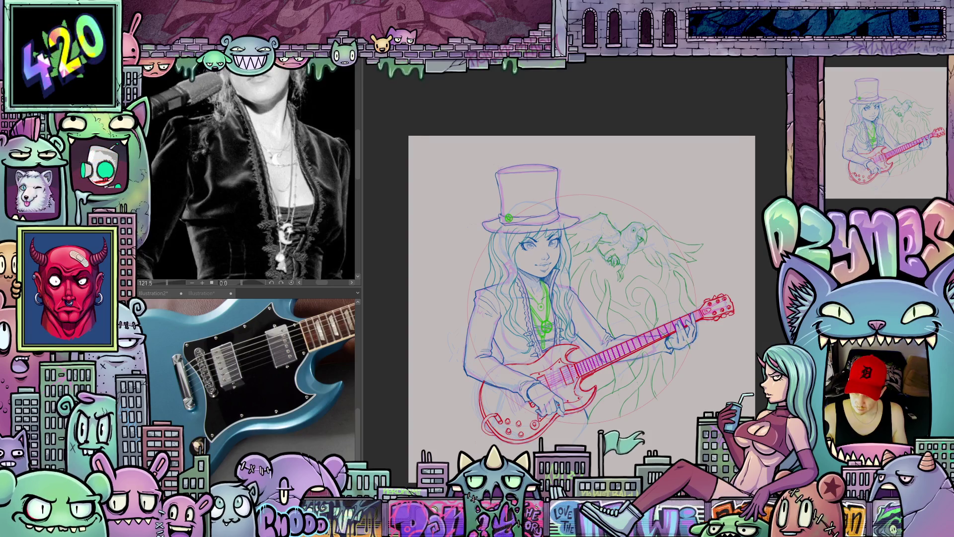
{"action": "scroll", "coordinate": [579, 293], "scroll_direction": "up", "scroll_amount": 1}
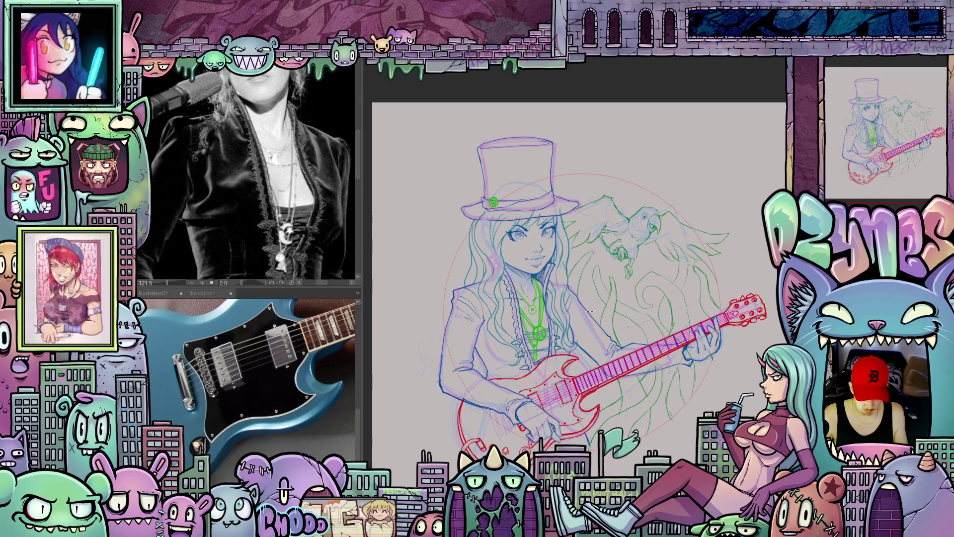
{"action": "left_click_drag", "start_coordinate": [590, 311], "coordinate": [751, 173]}
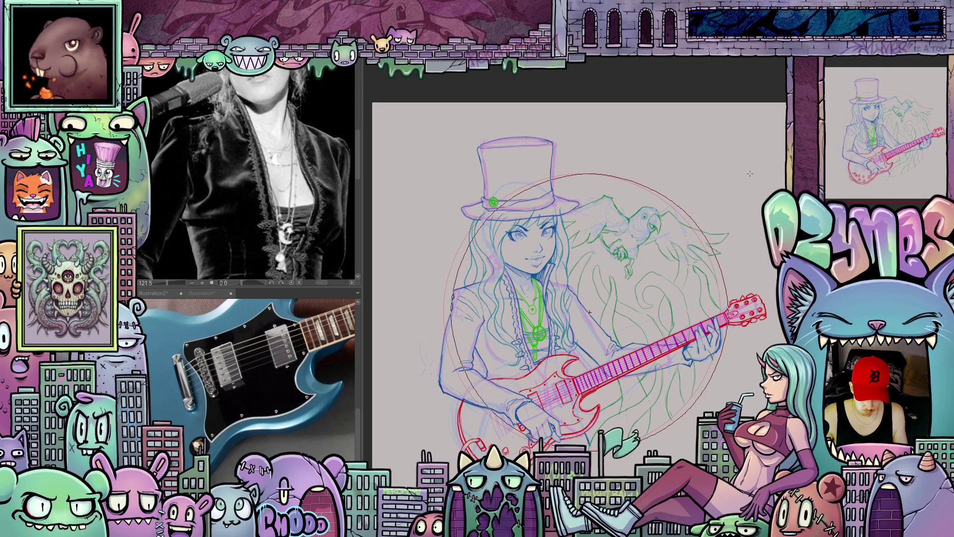
{"action": "left_click", "coordinate": [643, 298]}
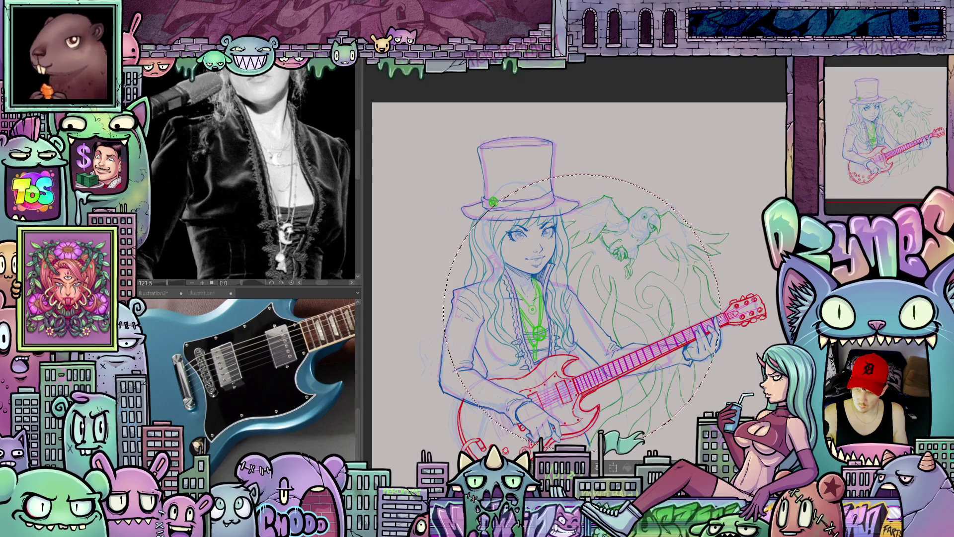
{"action": "key", "text": "shift+Delete"}
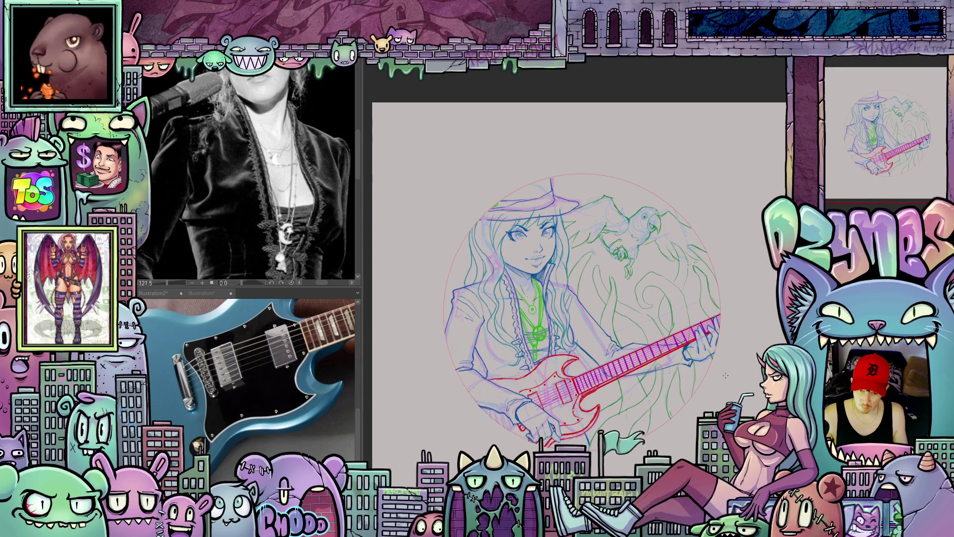
{"action": "scroll", "coordinate": [695, 398], "scroll_direction": "down", "scroll_amount": 3}
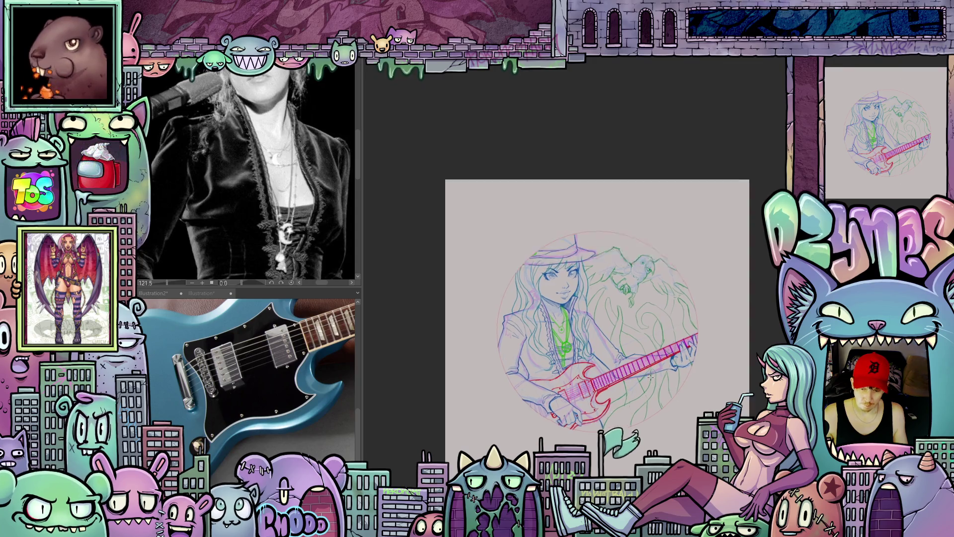
{"action": "scroll", "coordinate": [694, 398], "scroll_direction": "up", "scroll_amount": 3}
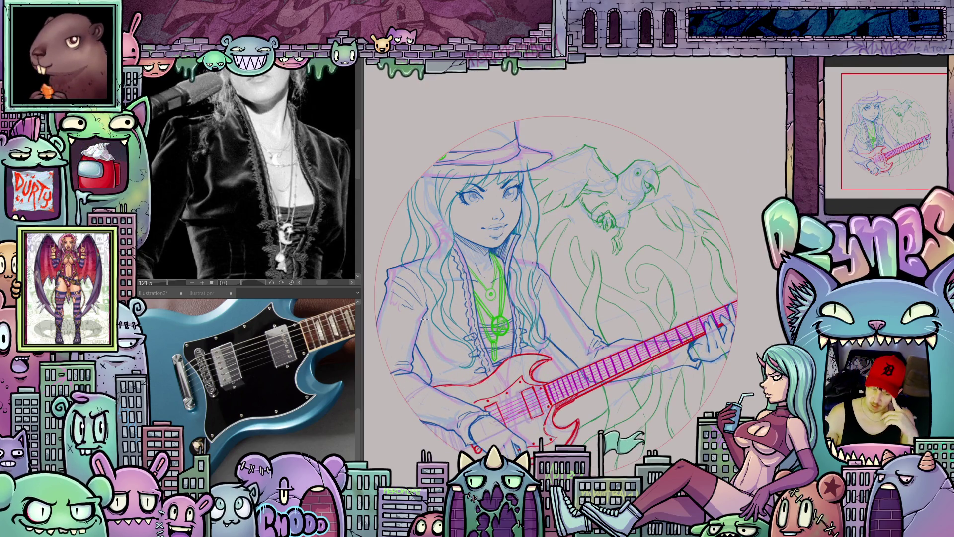
{"action": "scroll", "coordinate": [600, 302], "scroll_direction": "down", "scroll_amount": 1}
{"action": "scroll", "coordinate": [599, 302], "scroll_direction": "down", "scroll_amount": 3}
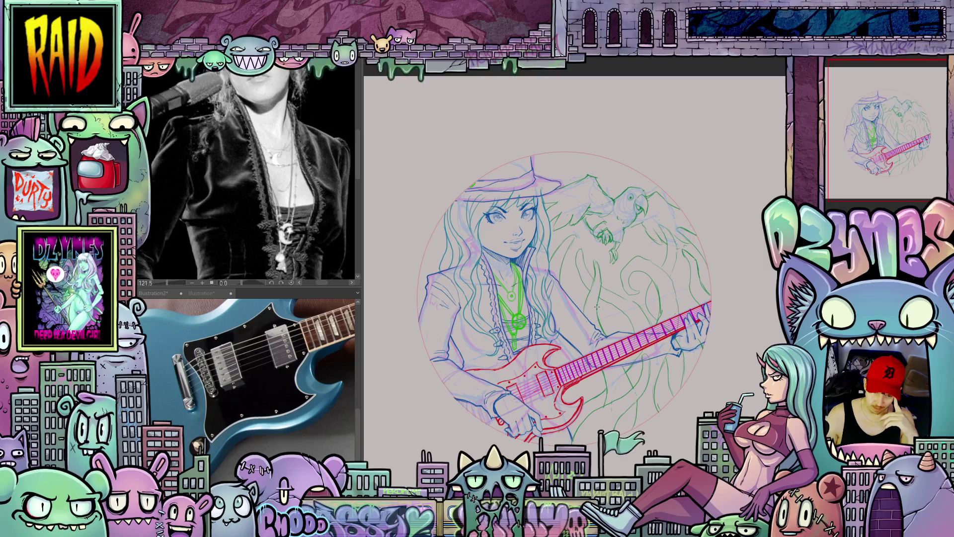
{"action": "scroll", "coordinate": [625, 332], "scroll_direction": "up", "scroll_amount": 3}
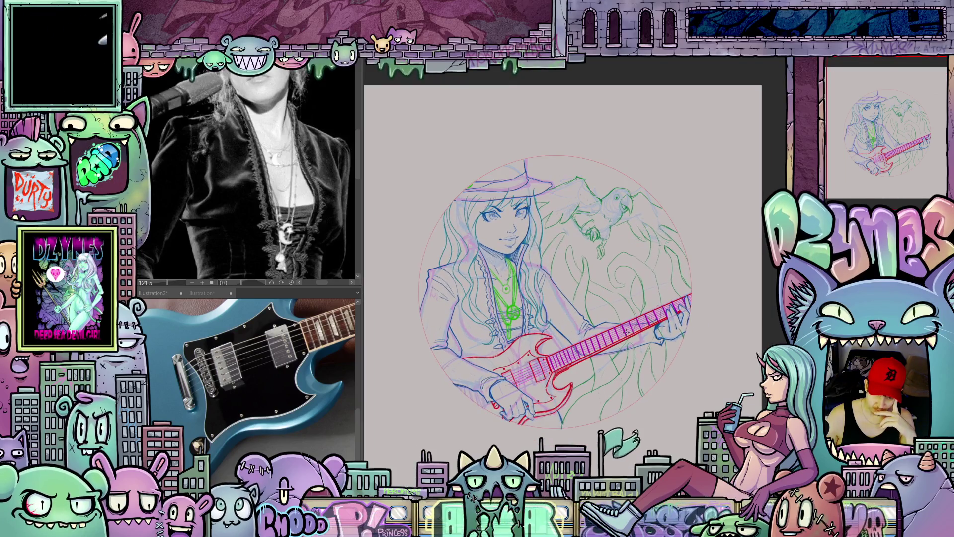
{"action": "scroll", "coordinate": [634, 458], "scroll_direction": "down", "scroll_amount": 1}
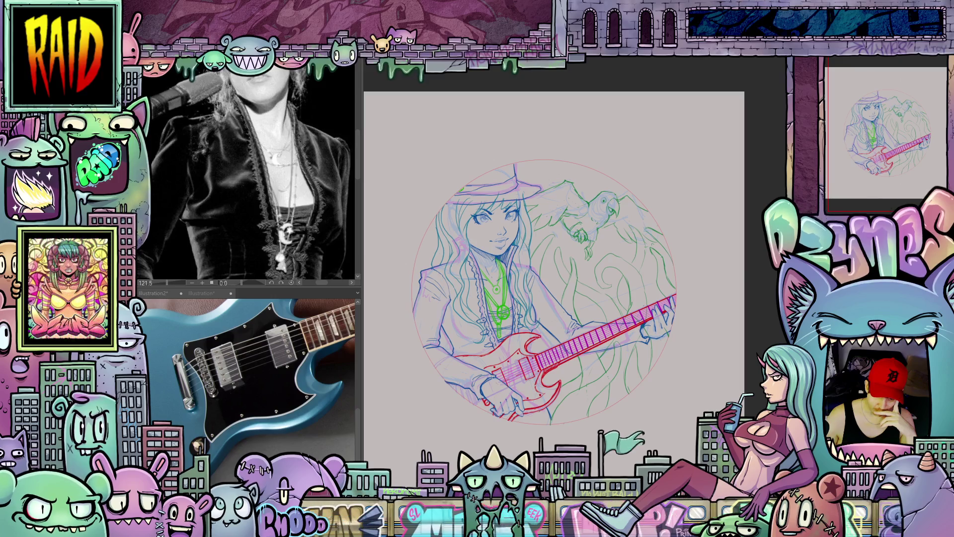
{"action": "left_click_drag", "start_coordinate": [633, 458], "coordinate": [693, 458]}
{"action": "scroll", "coordinate": [676, 336], "scroll_direction": "up", "scroll_amount": 2}
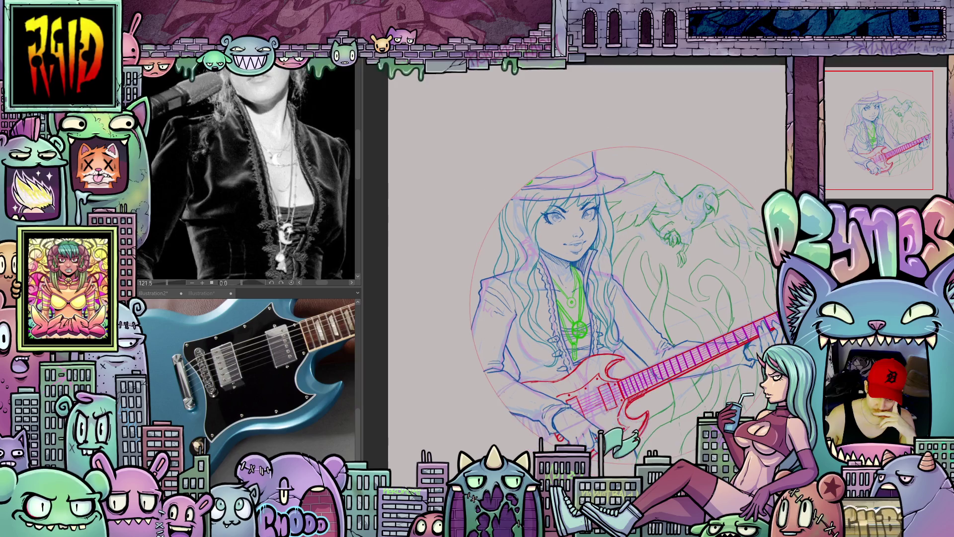
{"action": "scroll", "coordinate": [675, 336], "scroll_direction": "down", "scroll_amount": 1}
{"action": "left_click_drag", "start_coordinate": [693, 458], "coordinate": [657, 457]}
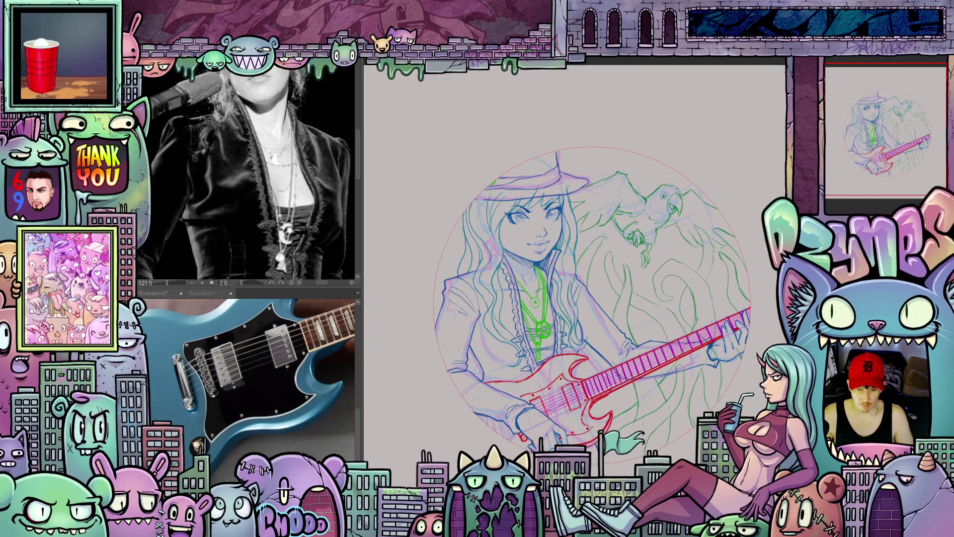
- Zoom in and out around the girl's top hat to review it
{"action": "scroll", "coordinate": [614, 350], "scroll_direction": "down", "scroll_amount": 1}
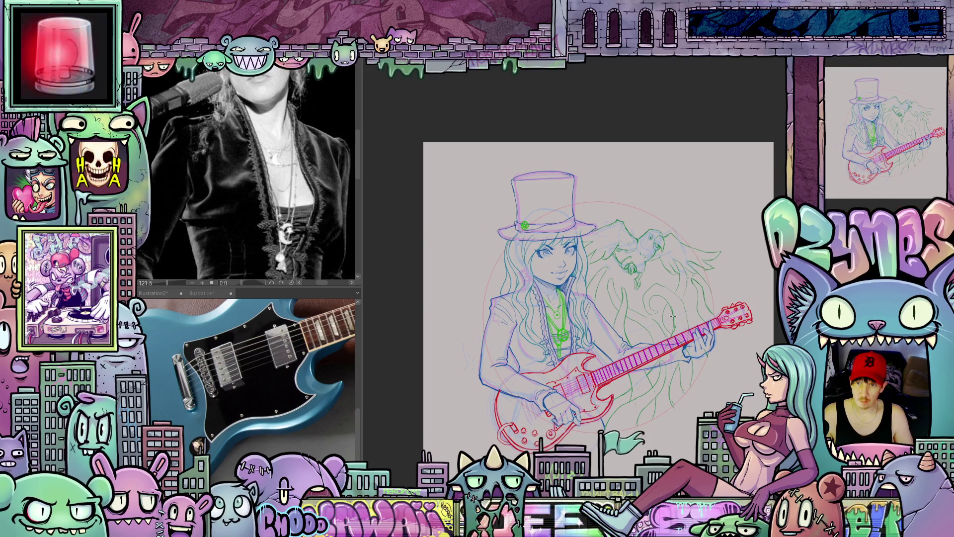
{"action": "scroll", "coordinate": [668, 320], "scroll_direction": "up", "scroll_amount": 1}
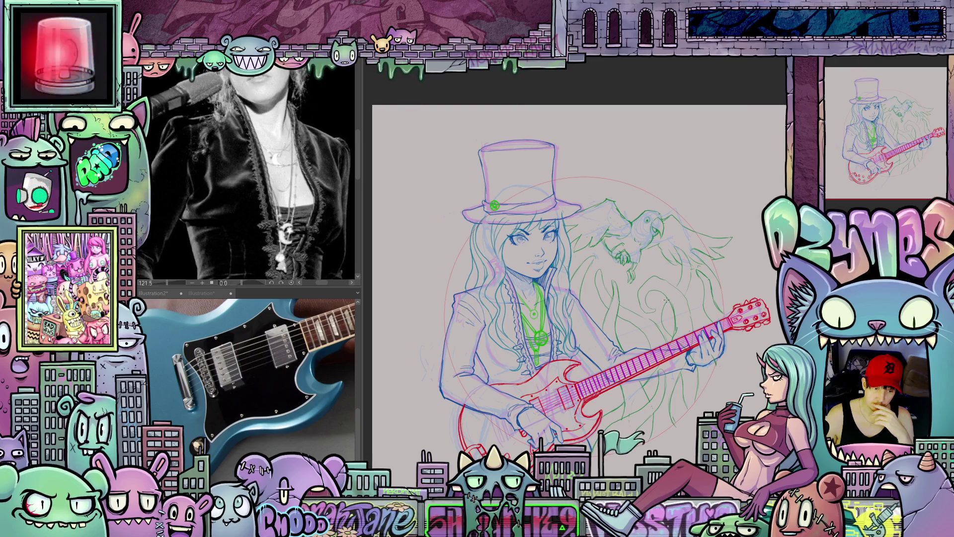
{"action": "scroll", "coordinate": [636, 378], "scroll_direction": "down", "scroll_amount": 2}
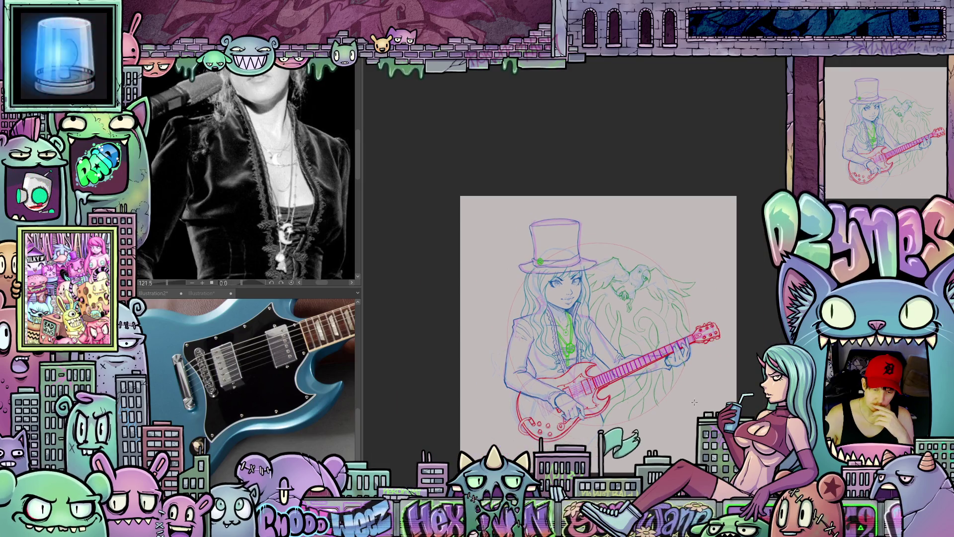
{"action": "scroll", "coordinate": [694, 402], "scroll_direction": "up", "scroll_amount": 5}
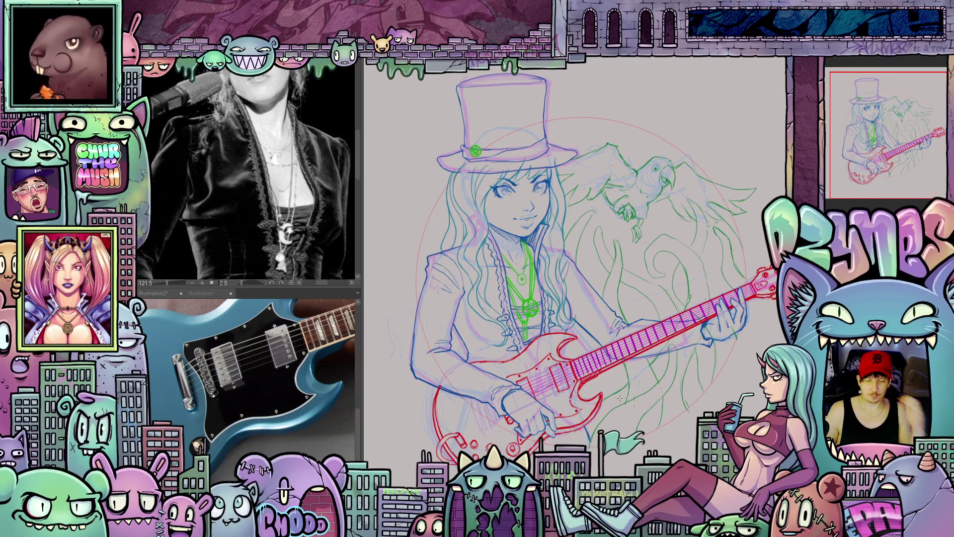
{"action": "scroll", "coordinate": [666, 368], "scroll_direction": "down", "scroll_amount": 3}
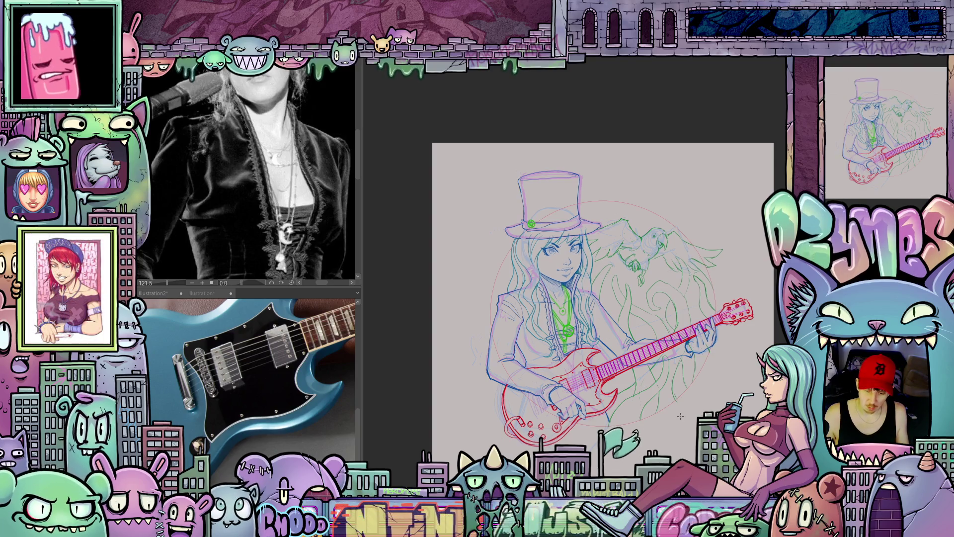
{"action": "scroll", "coordinate": [680, 415], "scroll_direction": "up", "scroll_amount": 2}
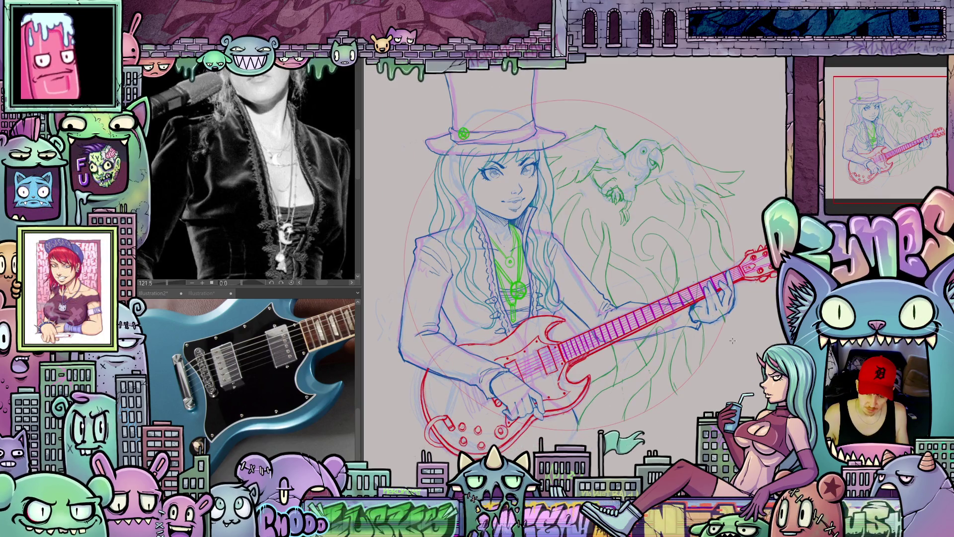
{"action": "scroll", "coordinate": [649, 387], "scroll_direction": "down", "scroll_amount": 1}
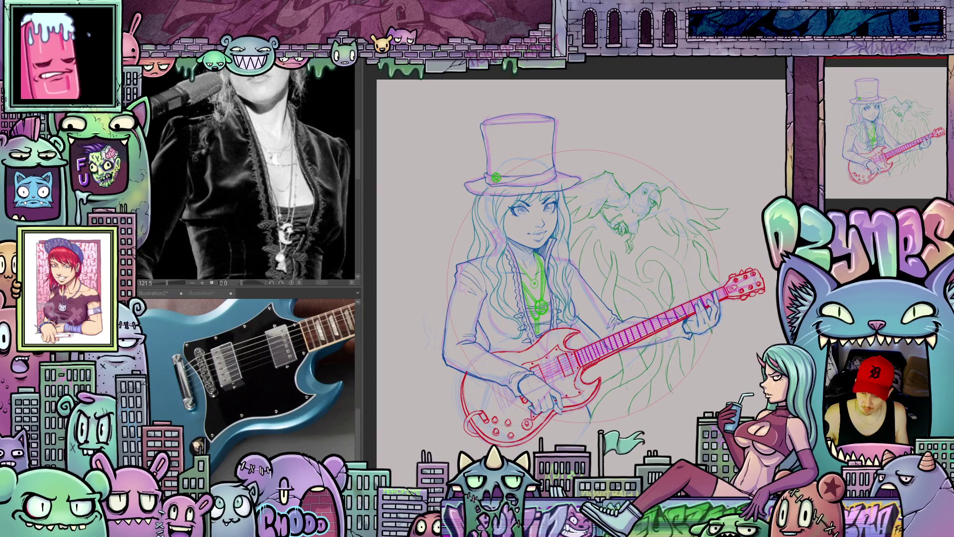
- Confirm the red colour and draw a square frame around the figure, nudged right
{"action": "scroll", "coordinate": [785, 378], "scroll_direction": "down", "scroll_amount": 2}
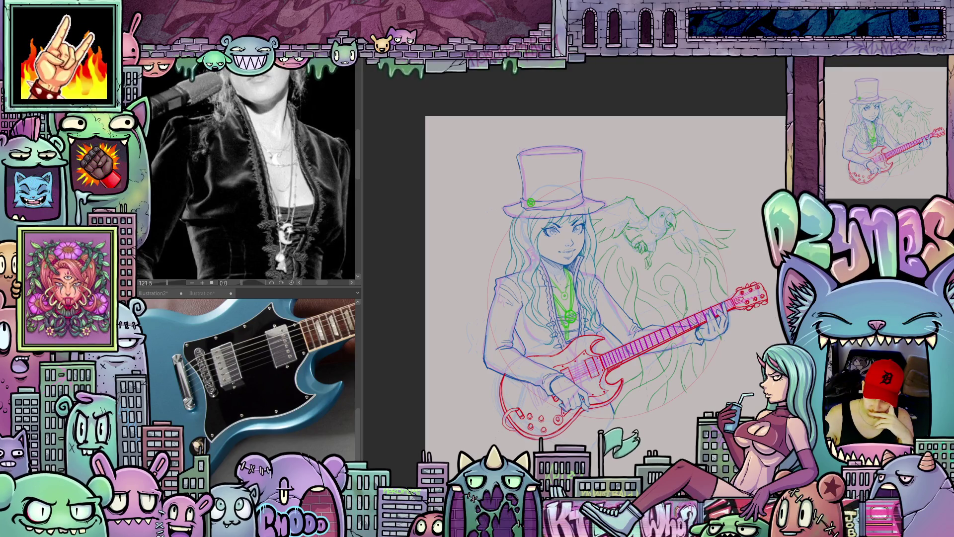
{"action": "key", "text": "Return"}
{"action": "mouse_move", "coordinate": [441, 182]}
{"action": "left_mouse_down"}
{"action": "mouse_move", "coordinate": [641, 393]}
{"action": "mouse_move", "coordinate": [681, 408]}
{"action": "left_mouse_up"}
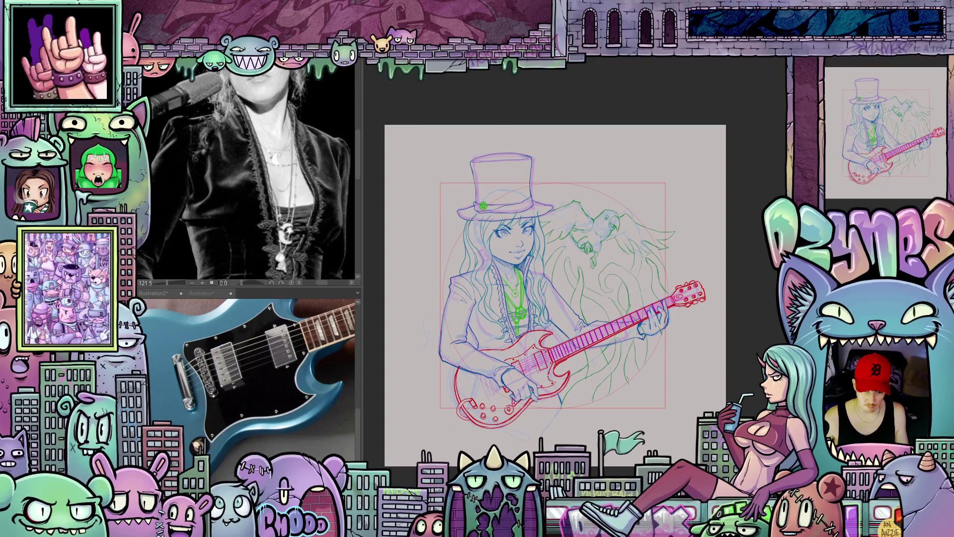
{"action": "key", "text": "Right"}
{"action": "key", "text": "Right"}
{"action": "key", "text": "Right"}
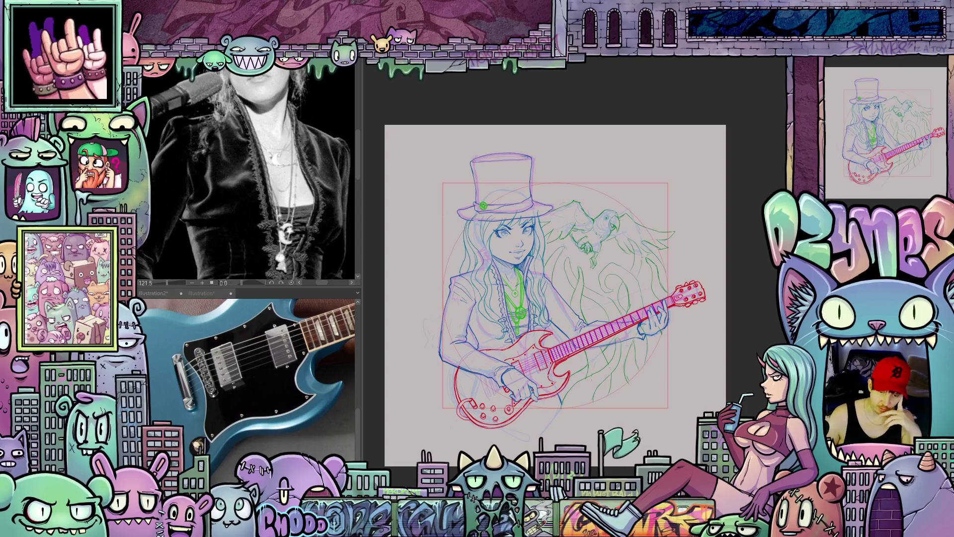
{"action": "scroll", "coordinate": [654, 376], "scroll_direction": "up", "scroll_amount": 3}
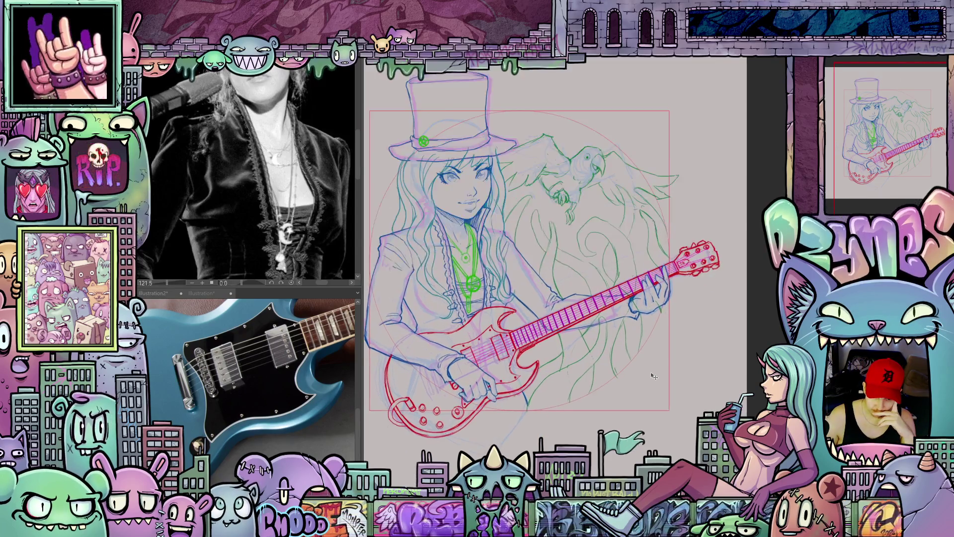
{"action": "scroll", "coordinate": [654, 377], "scroll_direction": "down", "scroll_amount": 2}
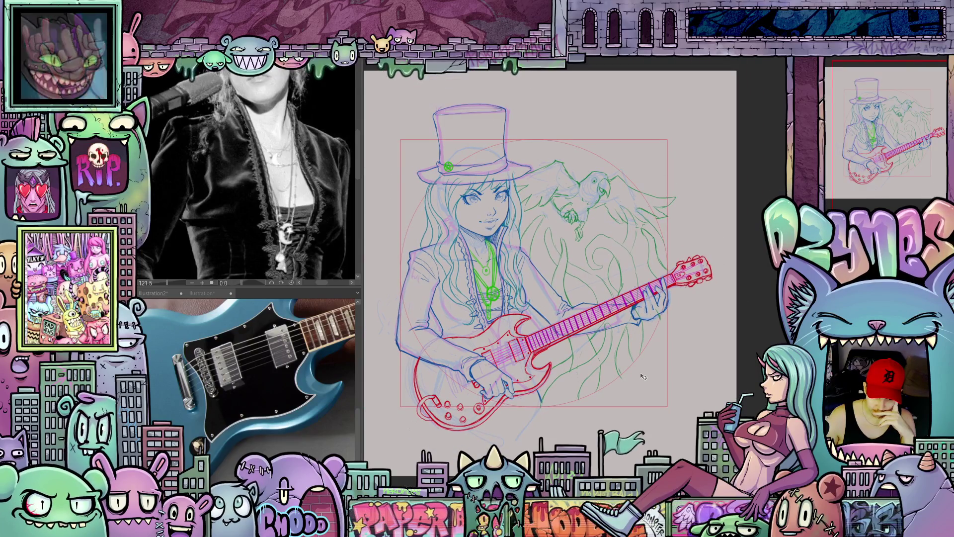
{"action": "scroll", "coordinate": [642, 376], "scroll_direction": "up", "scroll_amount": 4}
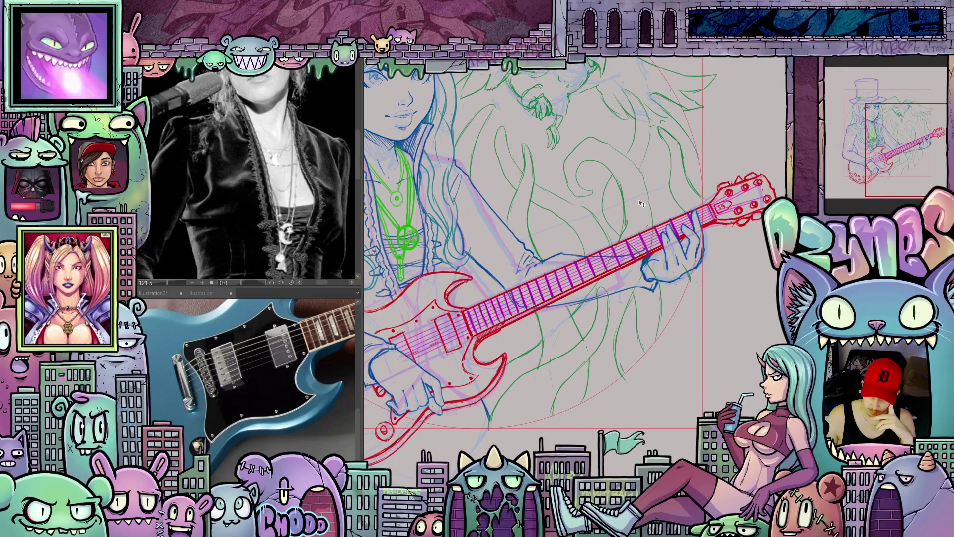
{"action": "scroll", "coordinate": [656, 259], "scroll_direction": "down", "scroll_amount": 3}
{"action": "mouse_move", "coordinate": [707, 269]}
{"action": "left_mouse_down"}
{"action": "mouse_move", "coordinate": [752, 323]}
{"action": "mouse_move", "coordinate": [715, 288]}
{"action": "mouse_move", "coordinate": [679, 293]}
{"action": "left_mouse_up"}
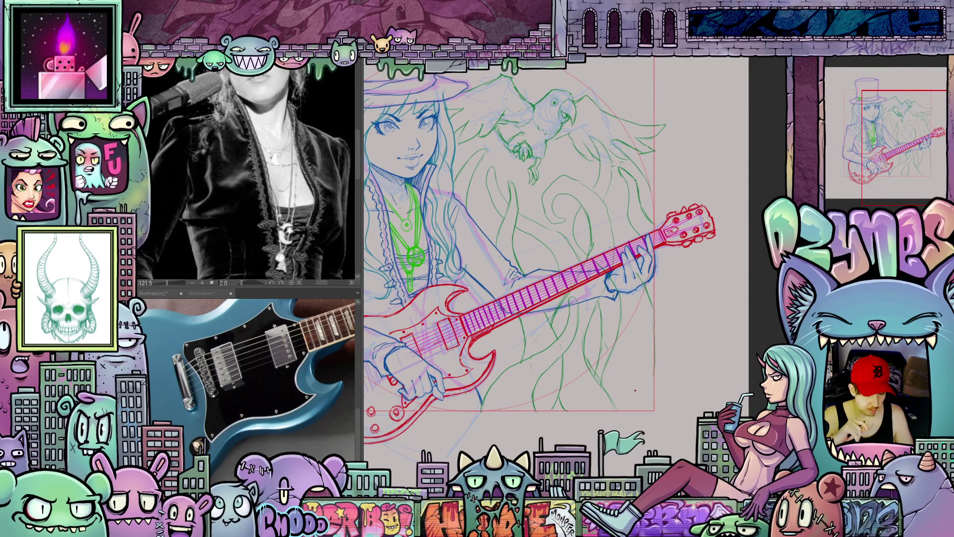
{"action": "scroll", "coordinate": [636, 390], "scroll_direction": "down", "scroll_amount": 5}
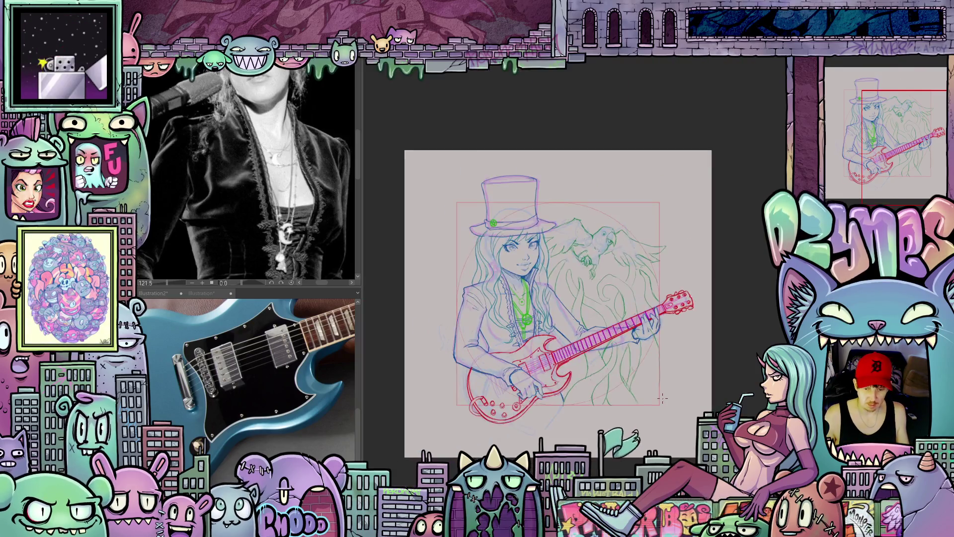
{"action": "scroll", "coordinate": [652, 399], "scroll_direction": "up", "scroll_amount": 2}
{"action": "scroll", "coordinate": [631, 387], "scroll_direction": "up", "scroll_amount": 1}
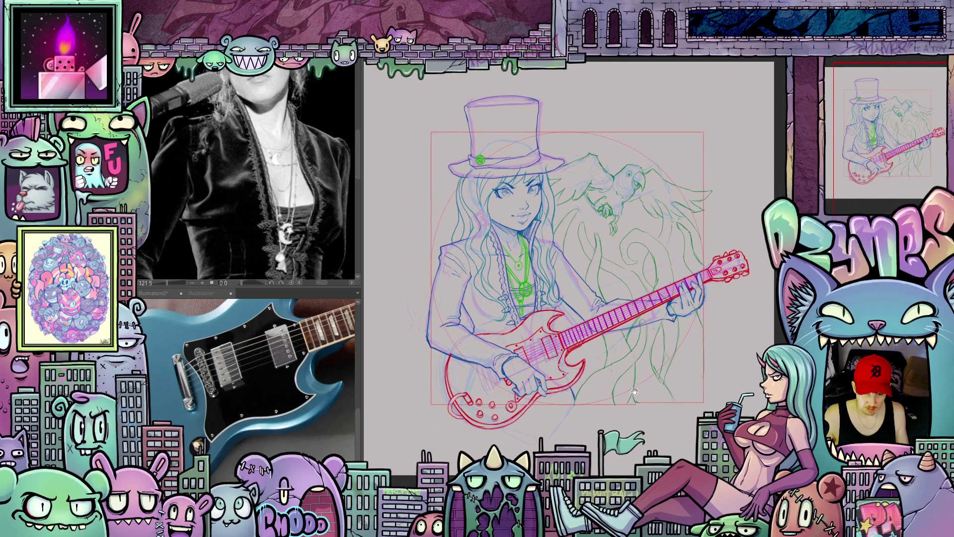
{"action": "scroll", "coordinate": [631, 387], "scroll_direction": "up", "scroll_amount": 2}
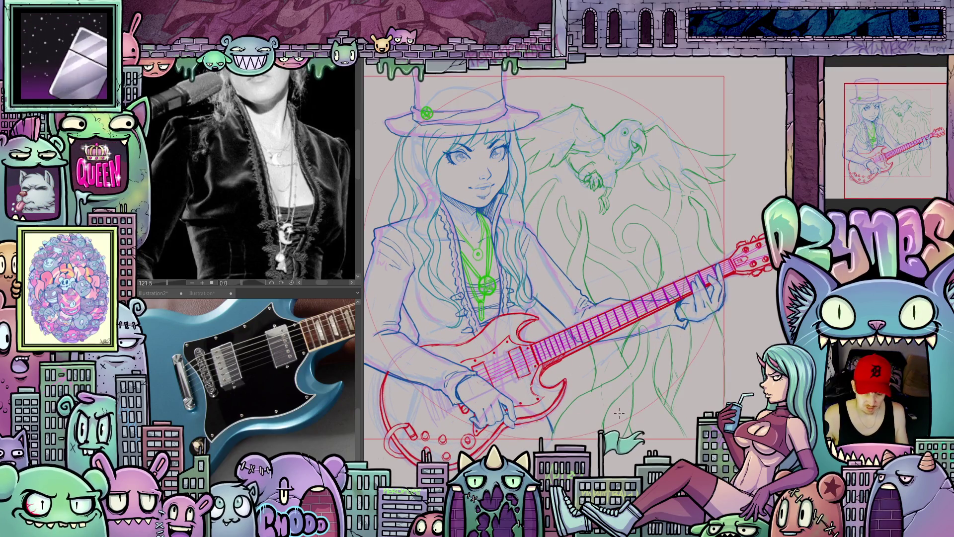
{"action": "scroll", "coordinate": [616, 200], "scroll_direction": "down", "scroll_amount": 2}
{"action": "left_click_drag", "start_coordinate": [593, 248], "coordinate": [619, 248]}
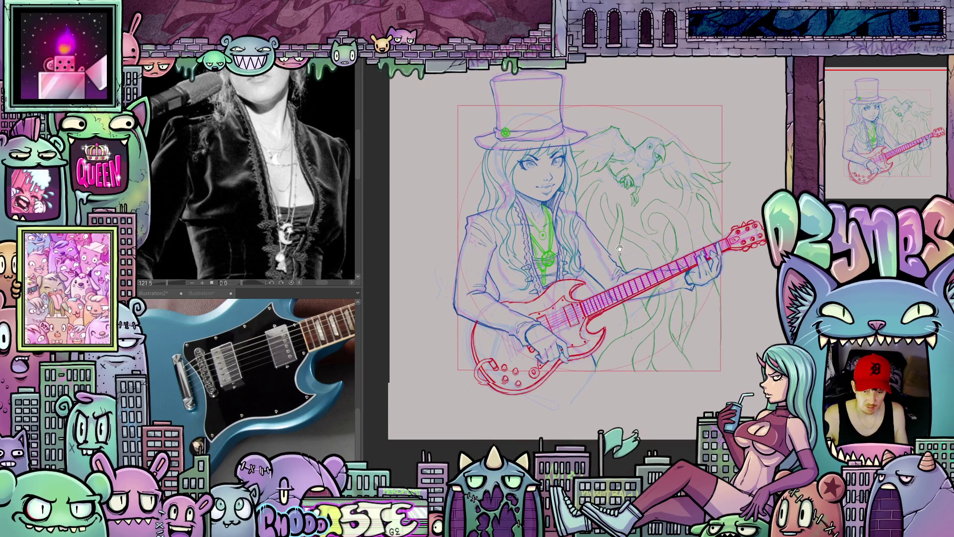
{"action": "scroll", "coordinate": [596, 251], "scroll_direction": "up", "scroll_amount": 2}
{"action": "scroll", "coordinate": [575, 253], "scroll_direction": "down", "scroll_amount": 2}
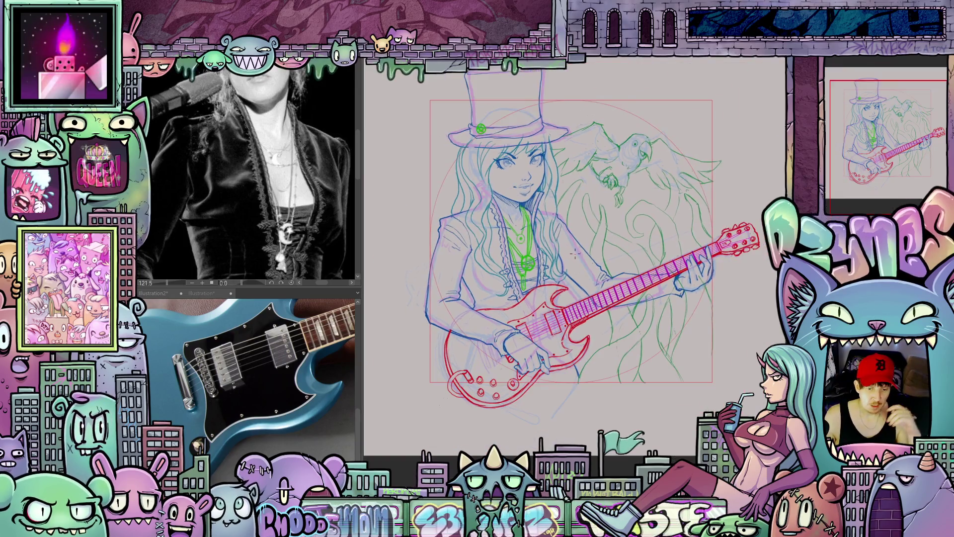
{"action": "scroll", "coordinate": [619, 254], "scroll_direction": "up", "scroll_amount": 2}
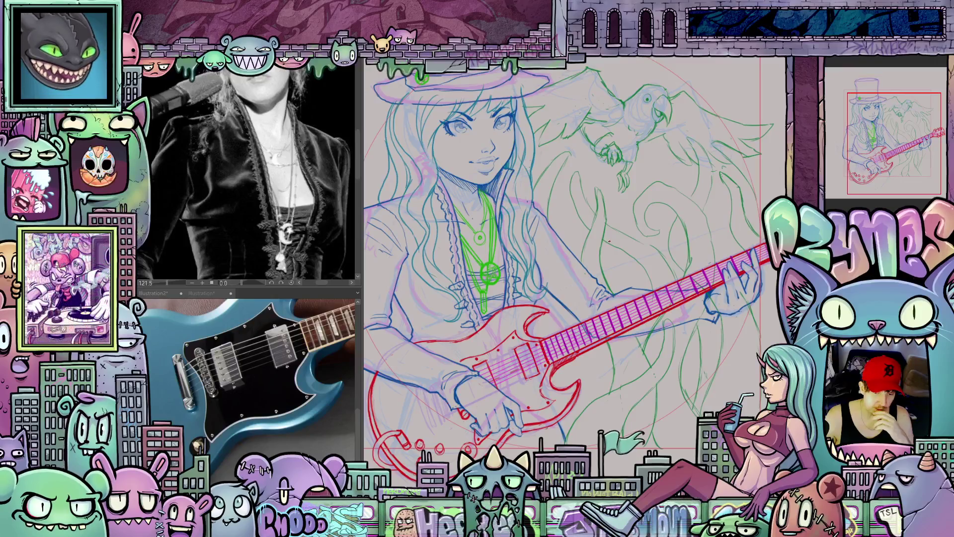
{"action": "scroll", "coordinate": [663, 269], "scroll_direction": "down", "scroll_amount": 1}
{"action": "scroll", "coordinate": [663, 269], "scroll_direction": "up", "scroll_amount": 1}
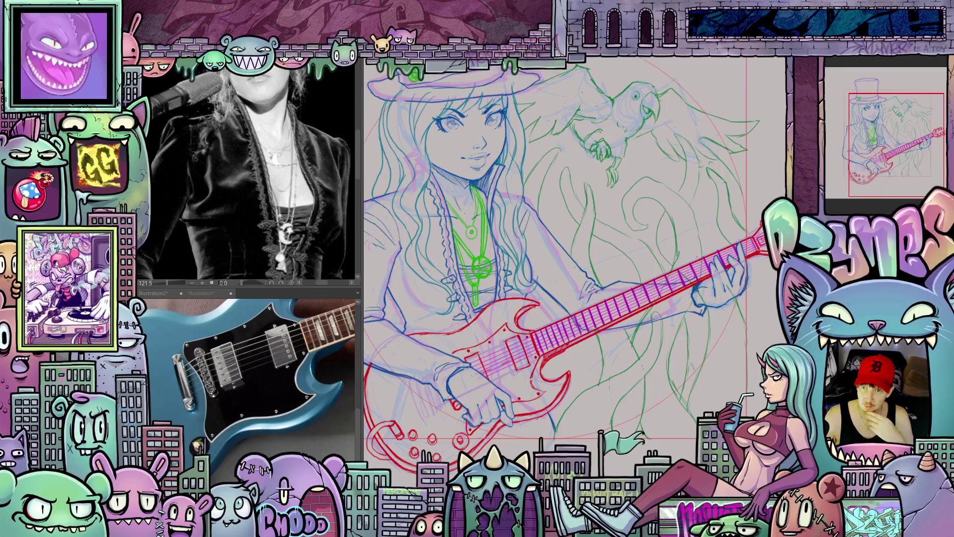
{"action": "key", "text": "ctrl+minus"}
{"action": "key", "text": "ctrl+minus"}
{"action": "key", "text": "ctrl+minus"}
{"action": "scroll", "coordinate": [689, 262], "scroll_direction": "down", "scroll_amount": 2}
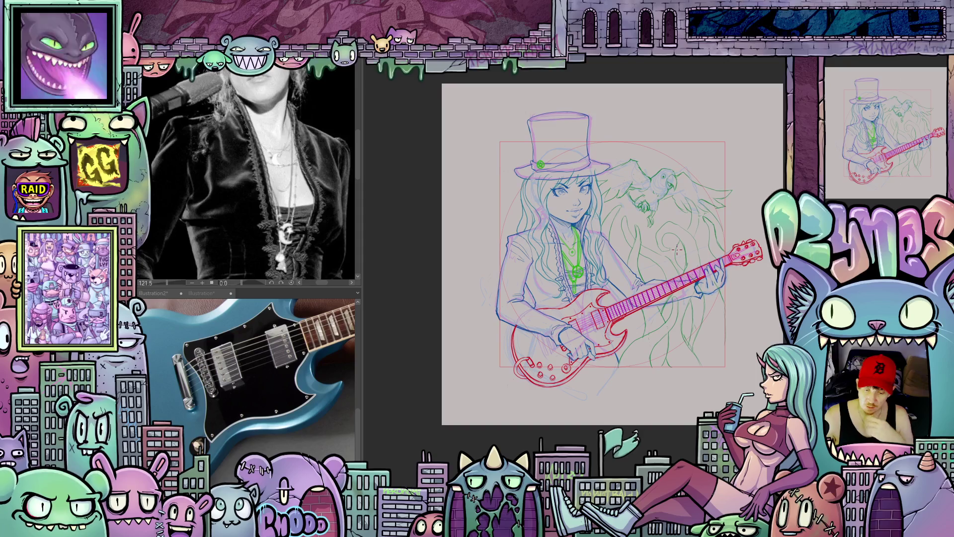
{"action": "mouse_move", "coordinate": [694, 293]}
{"action": "left_mouse_down"}
{"action": "mouse_move", "coordinate": [671, 320]}
{"action": "mouse_move", "coordinate": [640, 299]}
{"action": "left_mouse_up"}
{"action": "scroll", "coordinate": [671, 321], "scroll_direction": "up", "scroll_amount": 2}
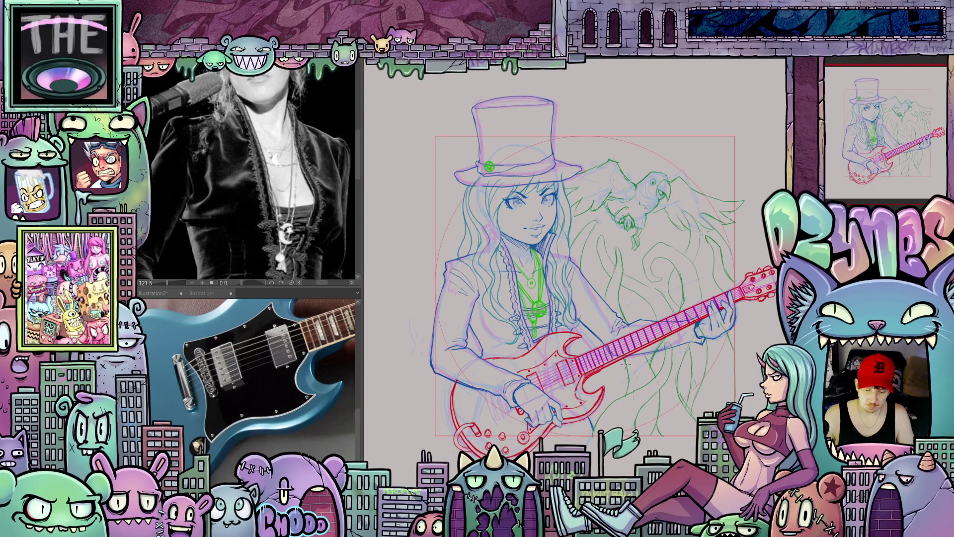
{"action": "scroll", "coordinate": [724, 379], "scroll_direction": "up", "scroll_amount": 1}
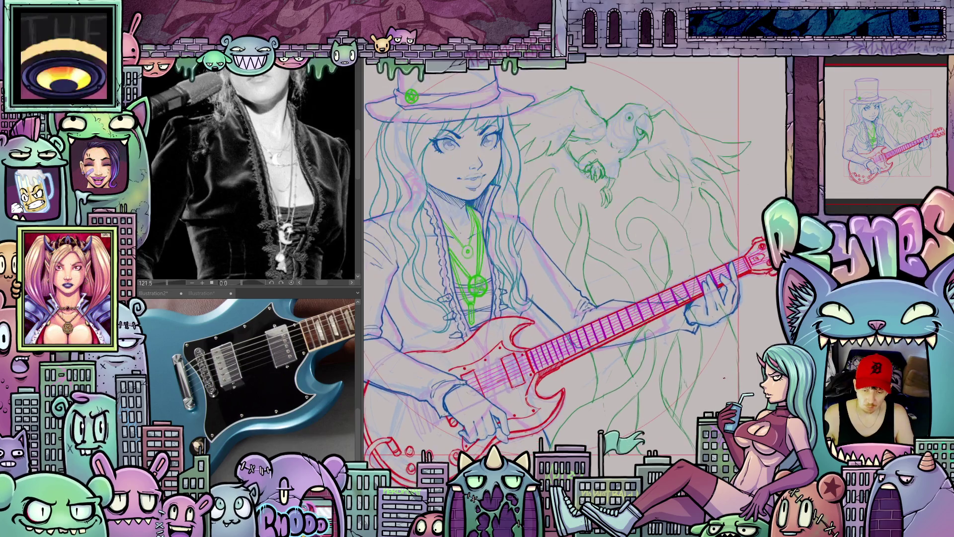
{"action": "scroll", "coordinate": [724, 377], "scroll_direction": "down", "scroll_amount": 1}
{"action": "scroll", "coordinate": [639, 365], "scroll_direction": "down", "scroll_amount": 2}
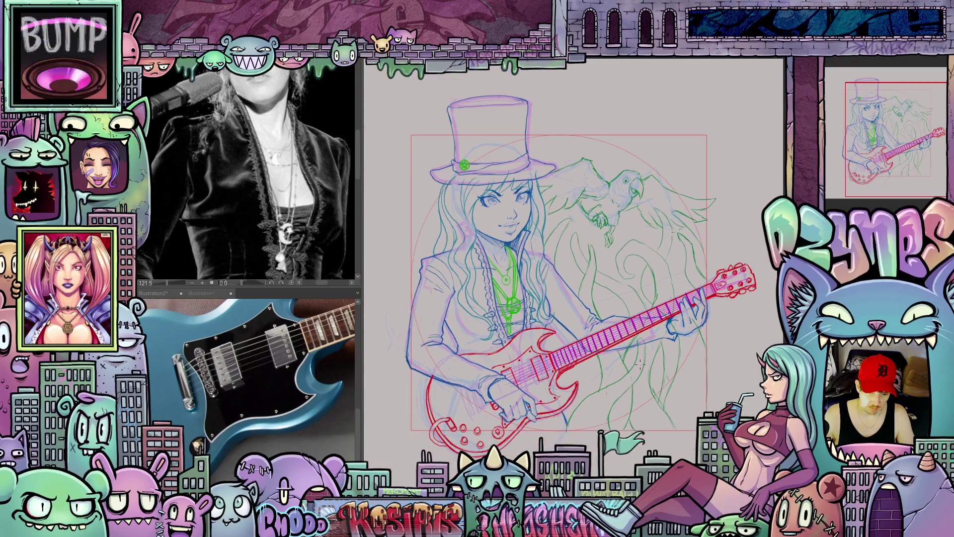
{"action": "scroll", "coordinate": [639, 364], "scroll_direction": "up", "scroll_amount": 2}
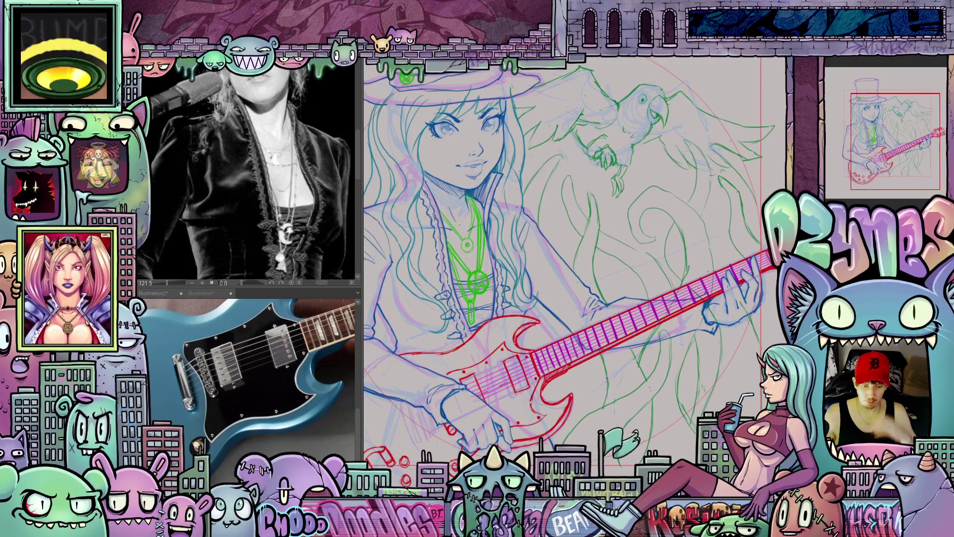
{"action": "scroll", "coordinate": [679, 386], "scroll_direction": "down", "scroll_amount": 2}
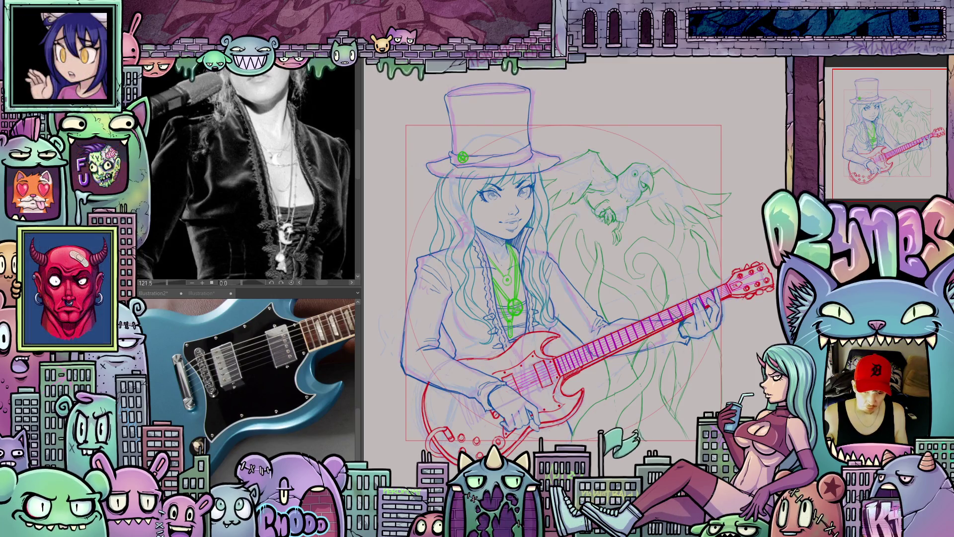
{"action": "scroll", "coordinate": [579, 314], "scroll_direction": "up", "scroll_amount": 2}
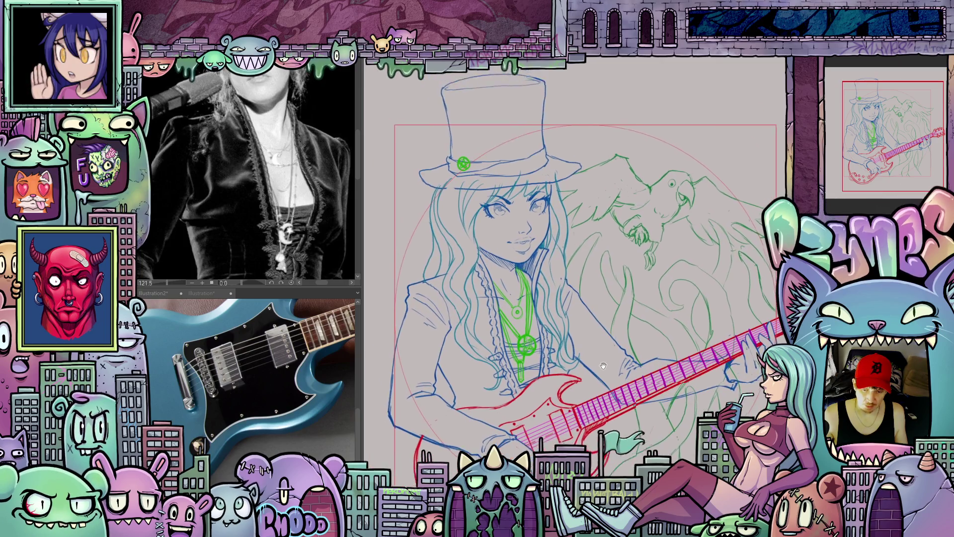
{"action": "left_click_drag", "start_coordinate": [588, 343], "coordinate": [596, 326]}
{"action": "scroll", "coordinate": [595, 326], "scroll_direction": "down", "scroll_amount": 2}
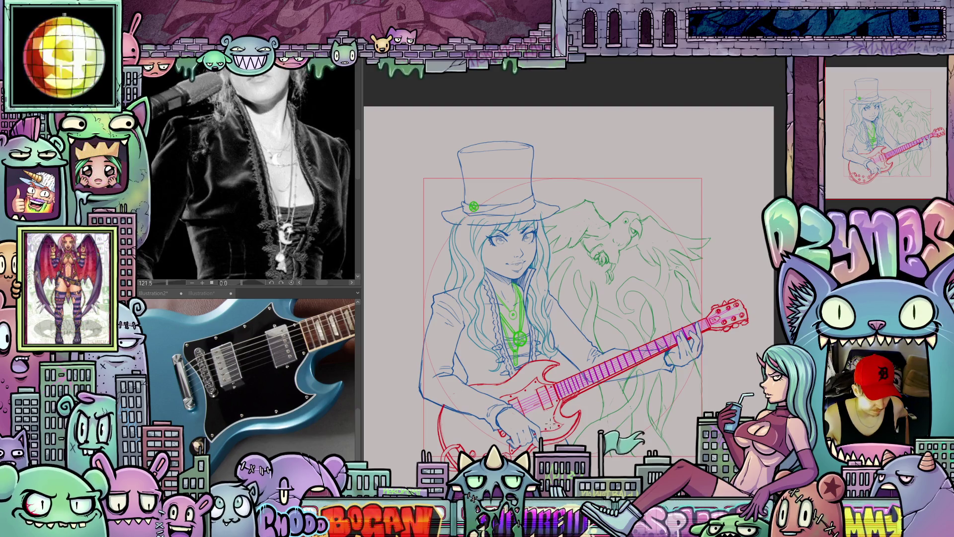
{"action": "scroll", "coordinate": [506, 491], "scroll_direction": "down", "scroll_amount": 4}
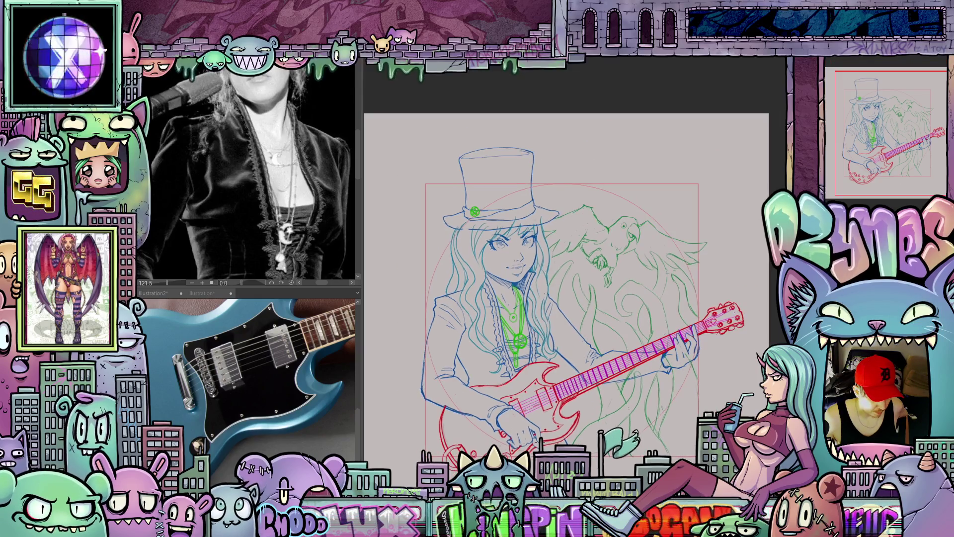
{"action": "scroll", "coordinate": [542, 442], "scroll_direction": "down", "scroll_amount": 2}
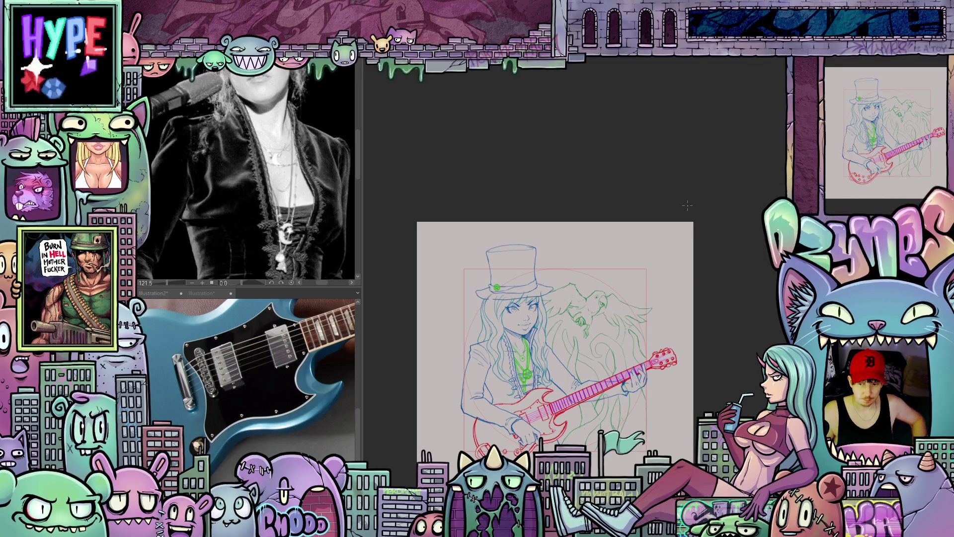
{"action": "scroll", "coordinate": [500, 344], "scroll_direction": "down", "scroll_amount": 3}
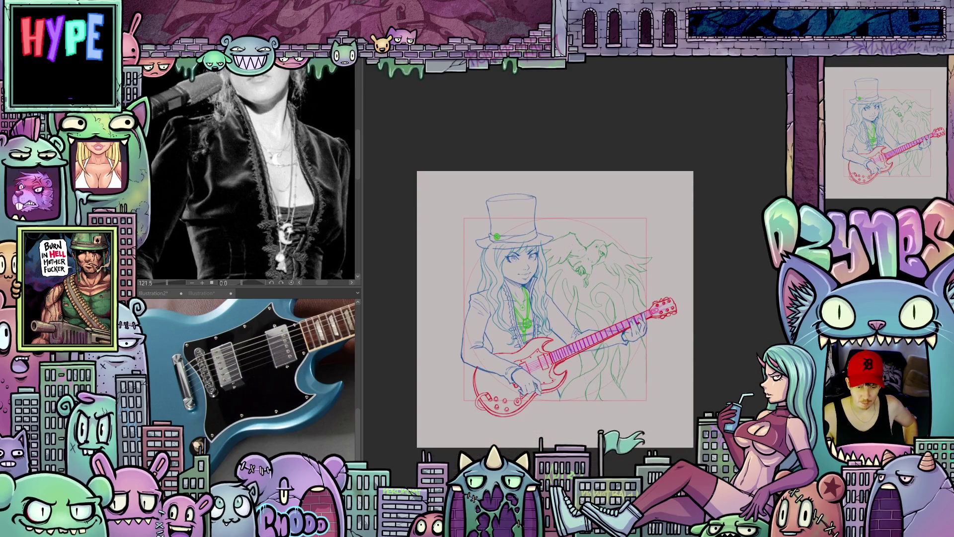
{"action": "scroll", "coordinate": [499, 344], "scroll_direction": "up", "scroll_amount": 2}
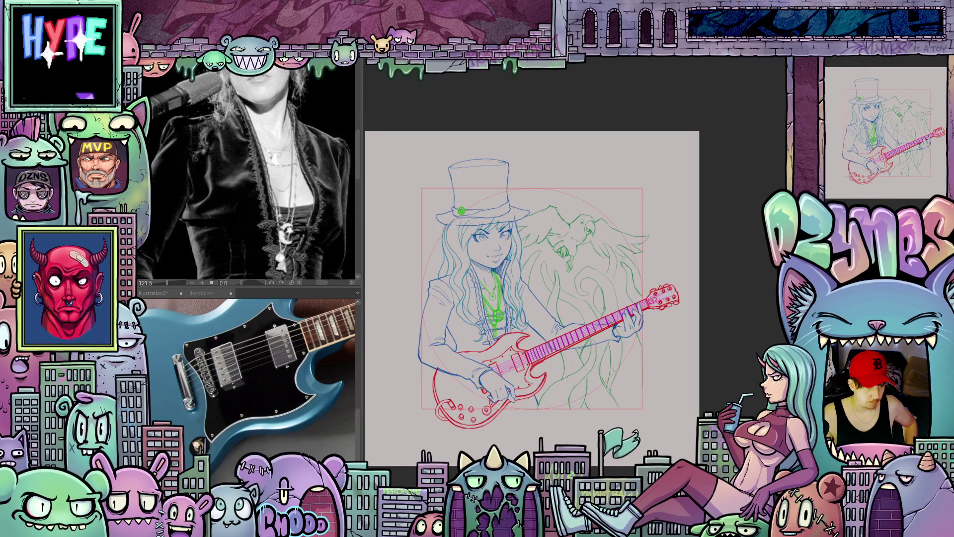
{"action": "scroll", "coordinate": [478, 156], "scroll_direction": "down", "scroll_amount": 1}
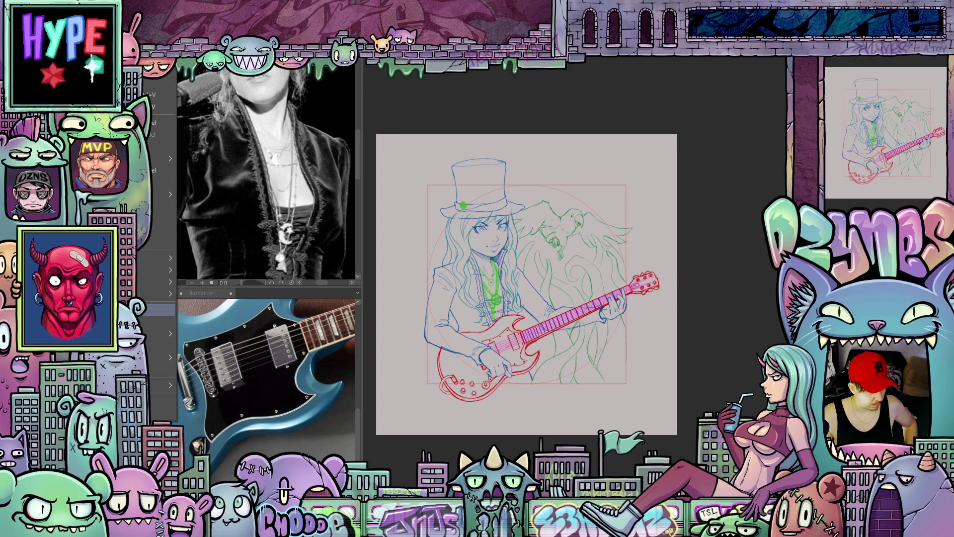
{"action": "key", "text": "ctrl+alt+i"}
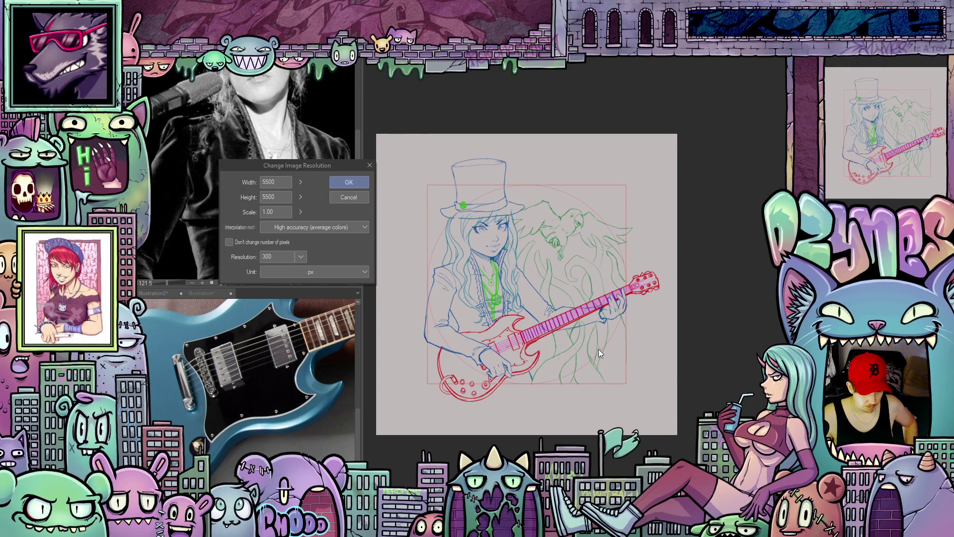
{"action": "left_click", "coordinate": [365, 272]}
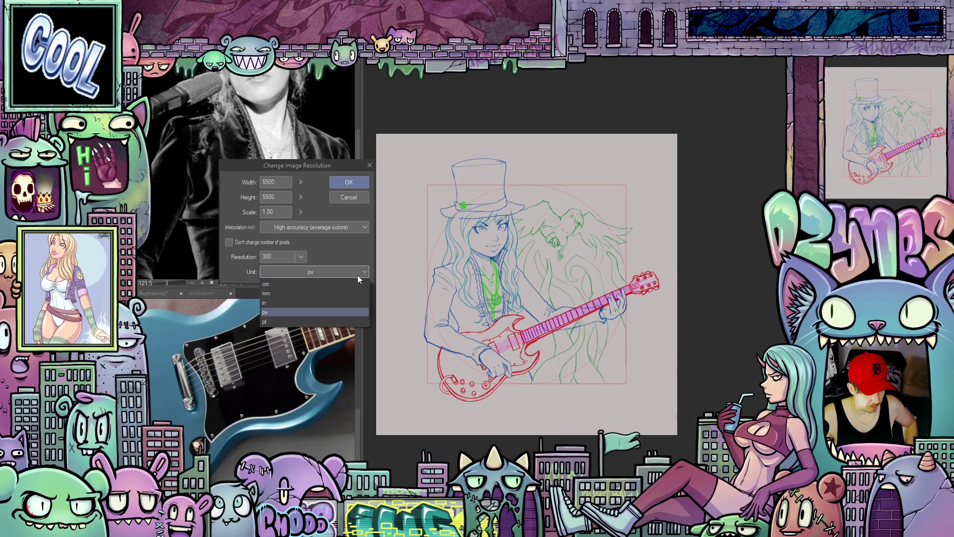
{"action": "left_click", "coordinate": [318, 301]}
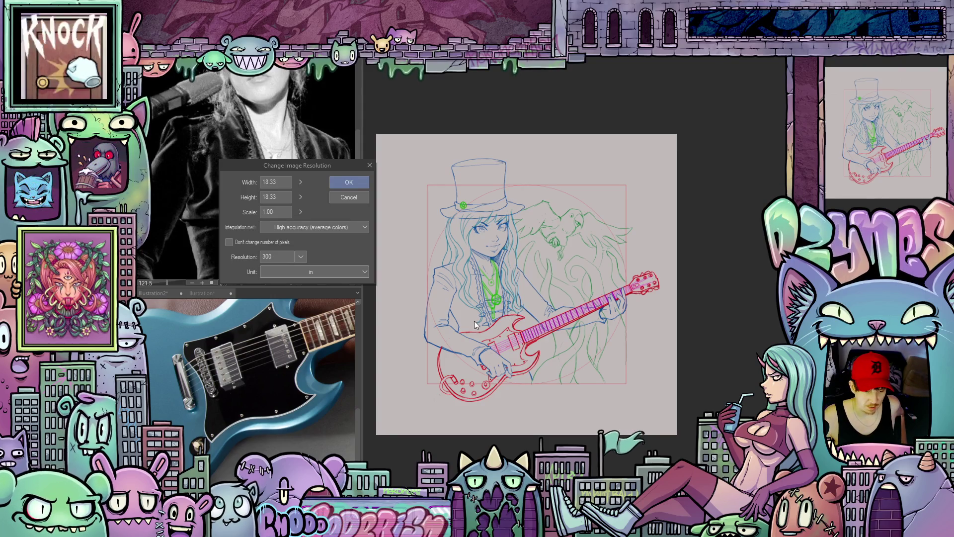
{"action": "left_click", "coordinate": [355, 197]}
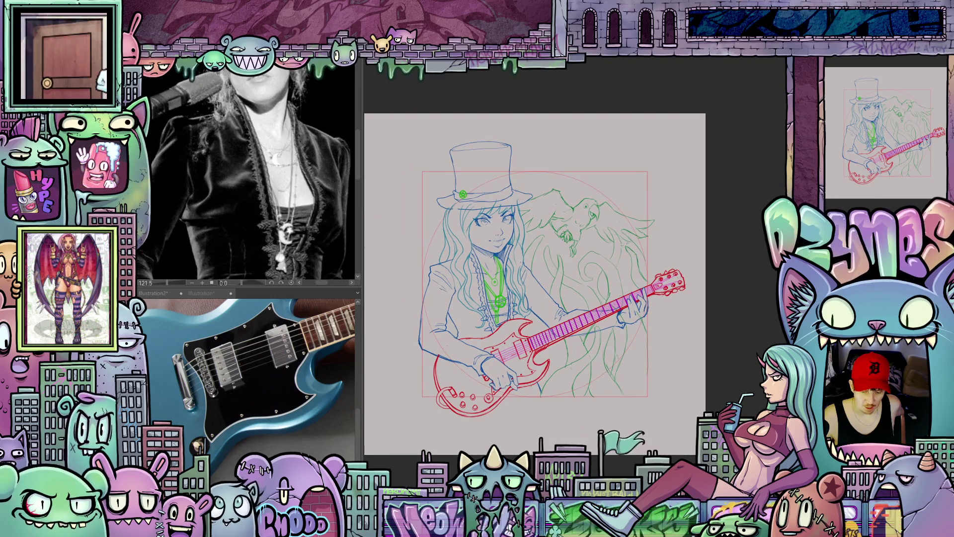
{"action": "scroll", "coordinate": [578, 236], "scroll_direction": "up", "scroll_amount": 3}
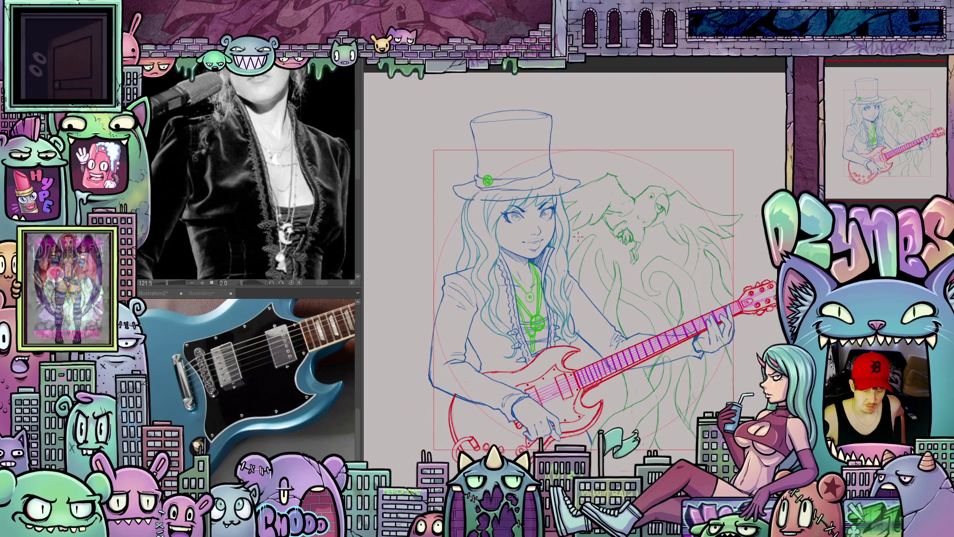
{"action": "scroll", "coordinate": [578, 236], "scroll_direction": "up", "scroll_amount": 1}
{"action": "scroll", "coordinate": [710, 227], "scroll_direction": "down", "scroll_amount": 2}
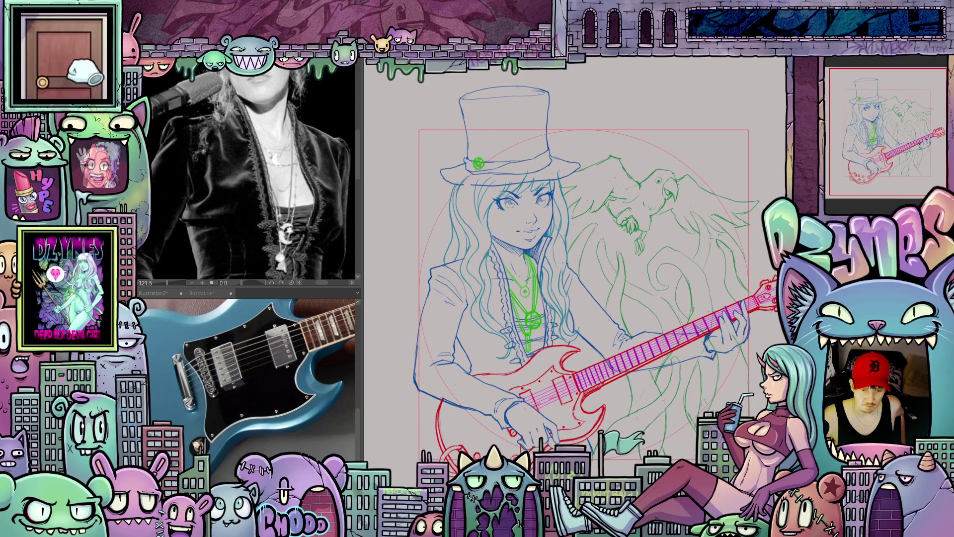
{"action": "scroll", "coordinate": [710, 228], "scroll_direction": "down", "scroll_amount": 2}
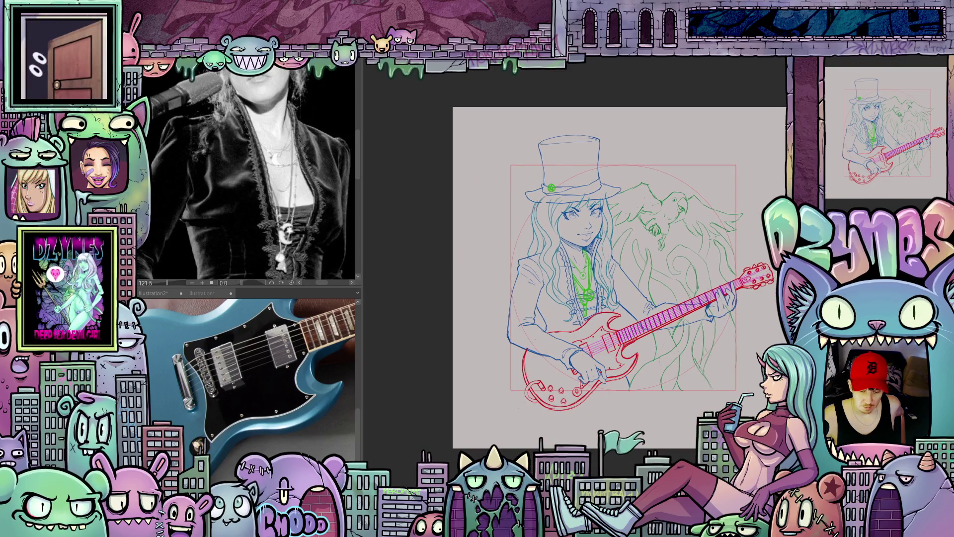
{"action": "left_click_drag", "start_coordinate": [619, 284], "coordinate": [595, 283]}
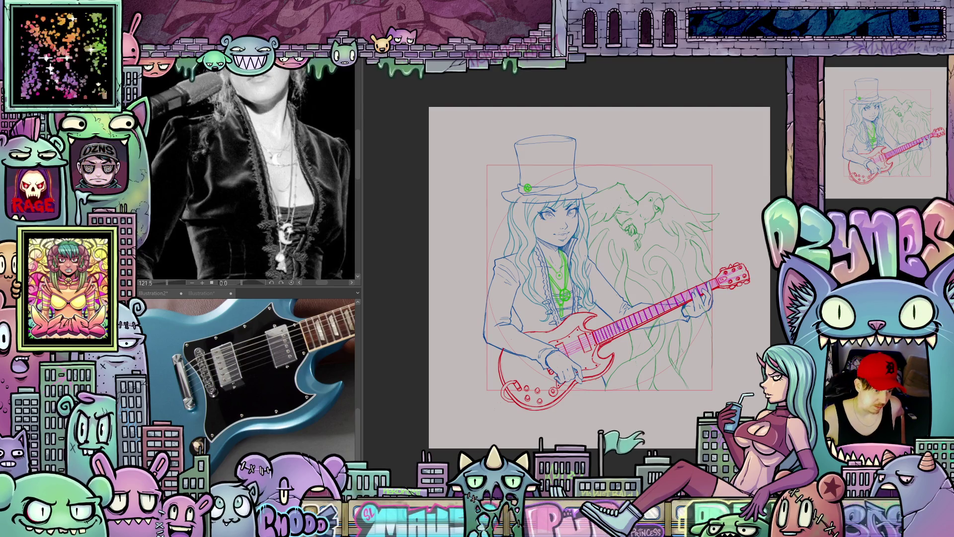
{"action": "scroll", "coordinate": [661, 273], "scroll_direction": "down", "scroll_amount": 1}
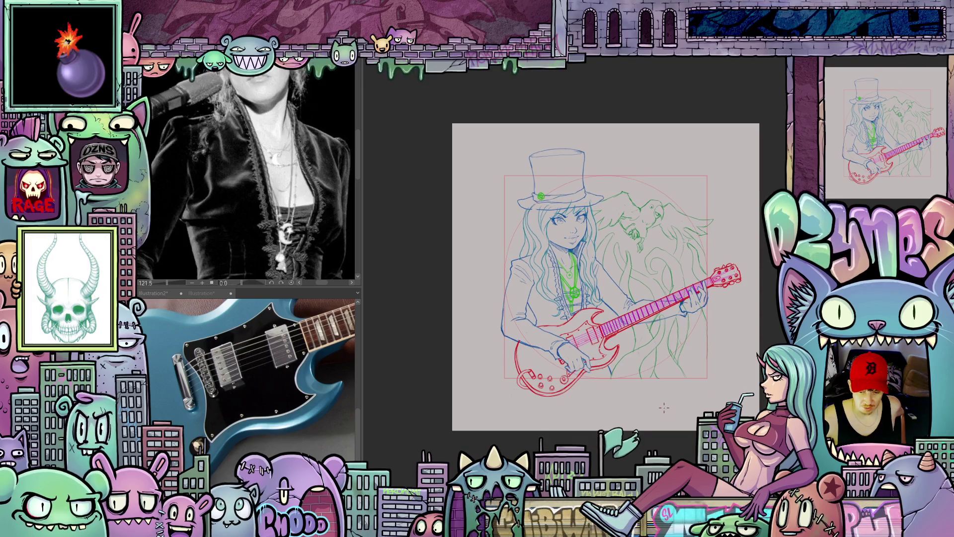
{"action": "scroll", "coordinate": [606, 276], "scroll_direction": "down", "scroll_amount": 1}
{"action": "scroll", "coordinate": [574, 292], "scroll_direction": "right", "scroll_amount": 1}
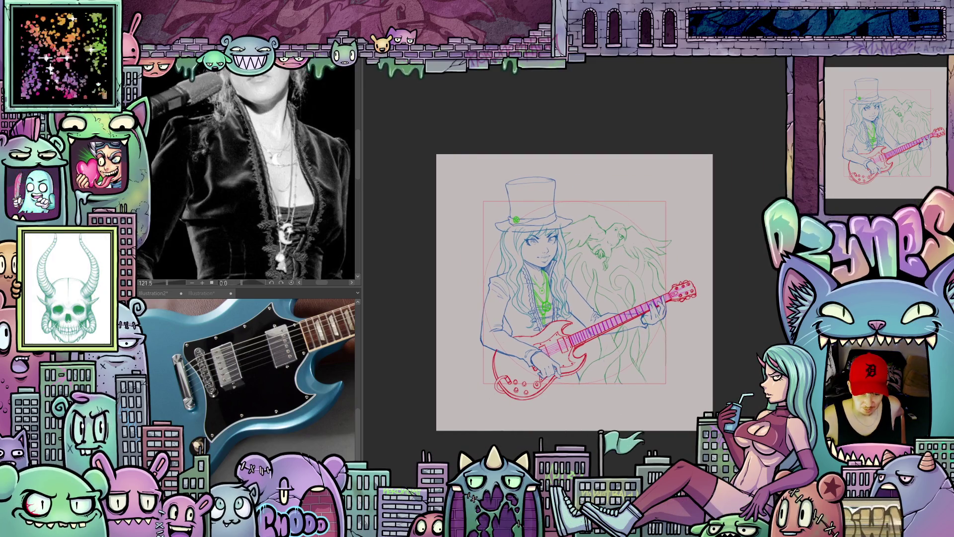
{"action": "scroll", "coordinate": [557, 258], "scroll_direction": "up", "scroll_amount": 3}
{"action": "scroll", "coordinate": [557, 257], "scroll_direction": "down", "scroll_amount": 1}
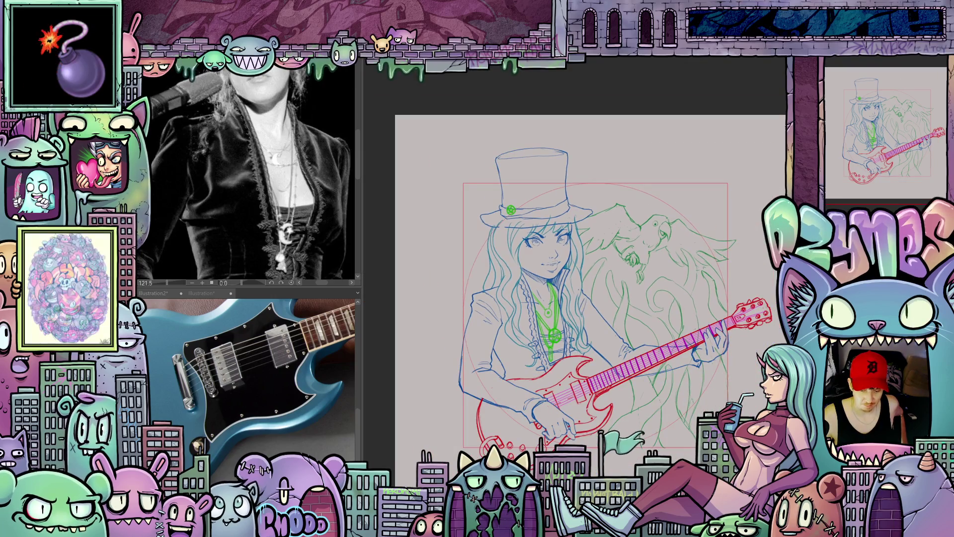
{"action": "scroll", "coordinate": [685, 336], "scroll_direction": "right", "scroll_amount": 1}
{"action": "scroll", "coordinate": [684, 336], "scroll_direction": "up", "scroll_amount": 1}
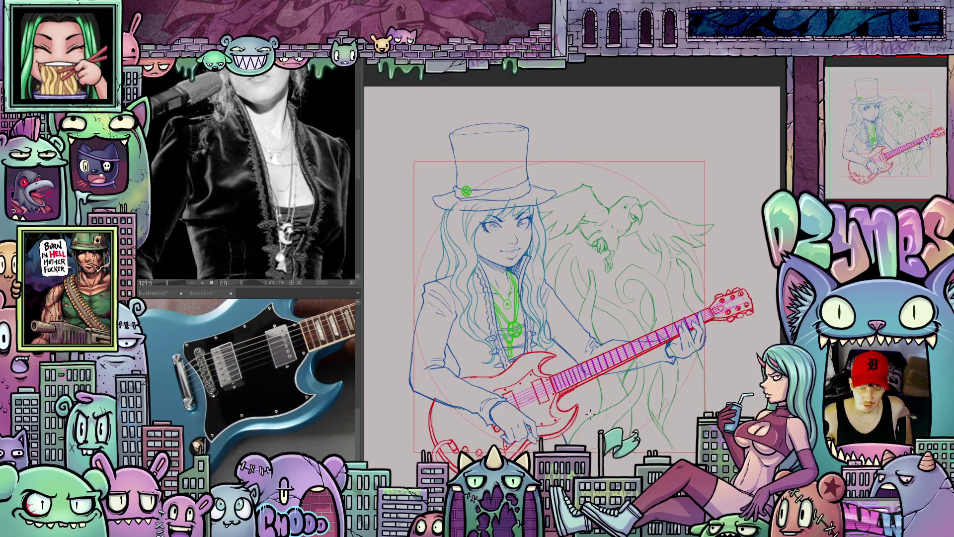
{"action": "scroll", "coordinate": [590, 413], "scroll_direction": "down", "scroll_amount": 2}
{"action": "scroll", "coordinate": [601, 335], "scroll_direction": "up", "scroll_amount": 1}
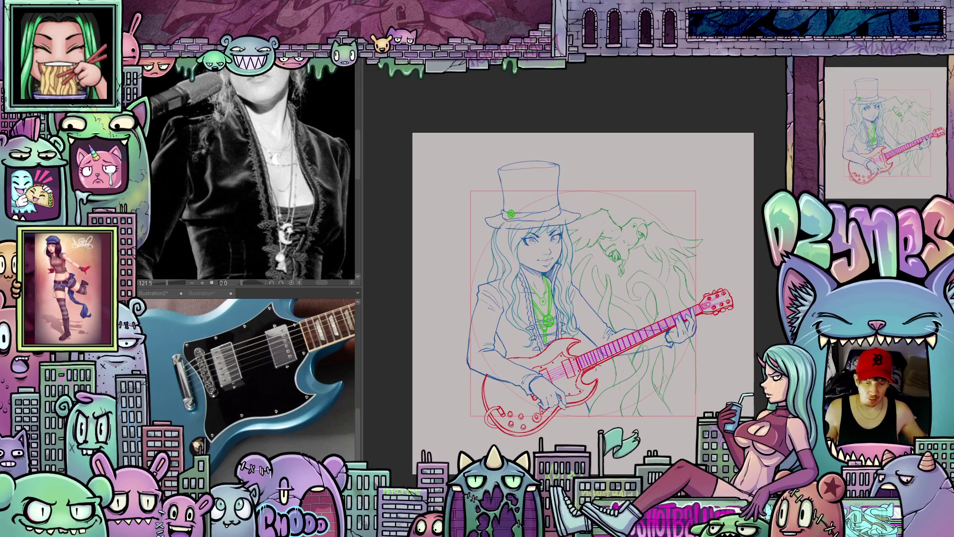
{"action": "scroll", "coordinate": [632, 317], "scroll_direction": "up", "scroll_amount": 6}
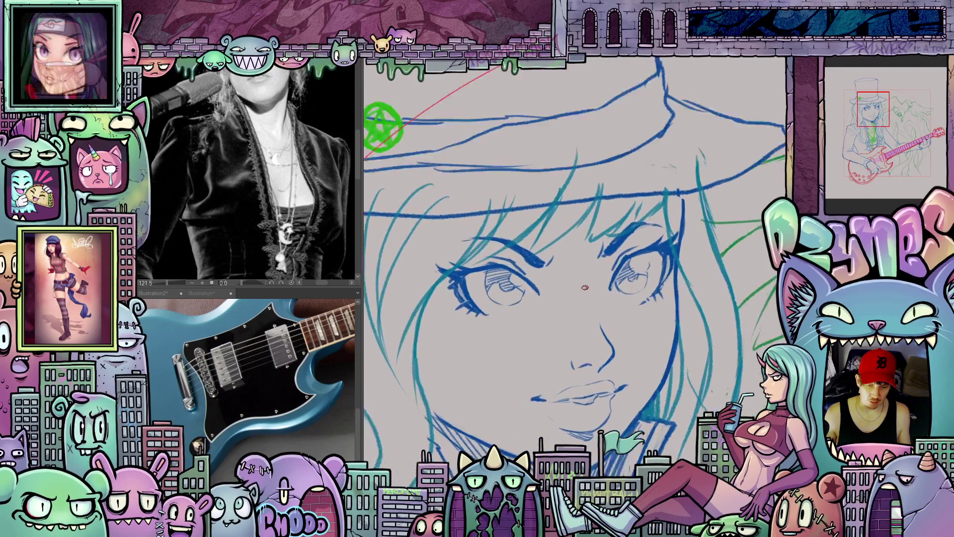
{"action": "scroll", "coordinate": [587, 292], "scroll_direction": "down", "scroll_amount": 3}
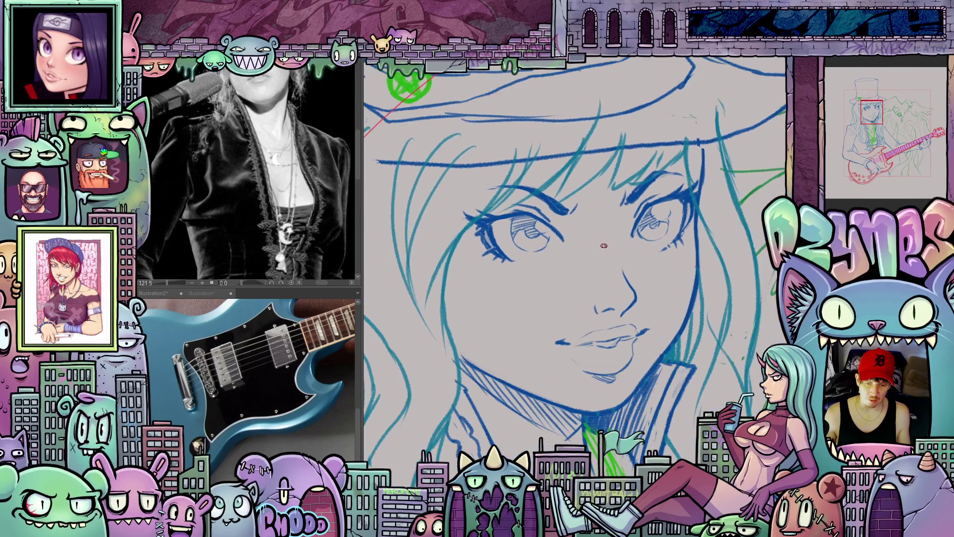
{"action": "scroll", "coordinate": [614, 282], "scroll_direction": "down", "scroll_amount": 3}
{"action": "scroll", "coordinate": [612, 282], "scroll_direction": "down", "scroll_amount": 3}
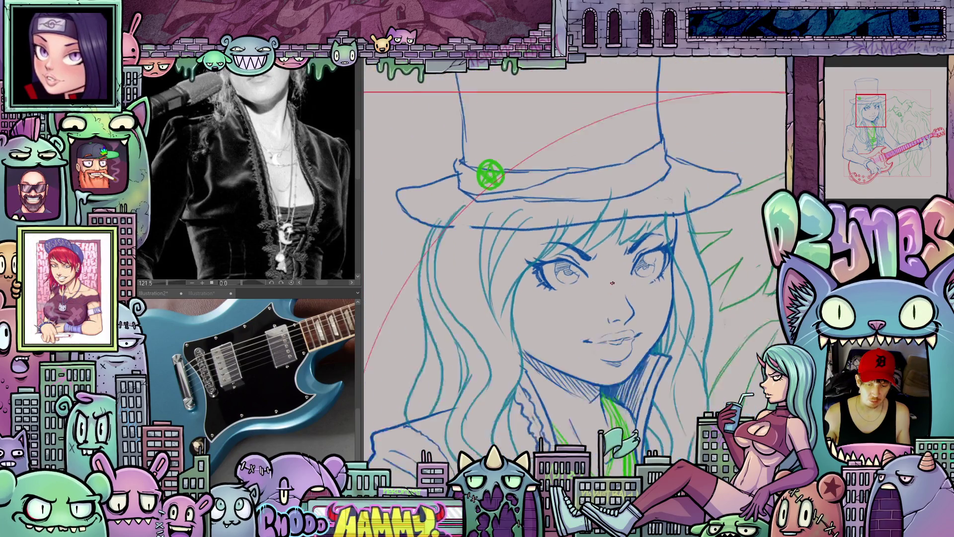
{"action": "scroll", "coordinate": [612, 282], "scroll_direction": "down", "scroll_amount": 3}
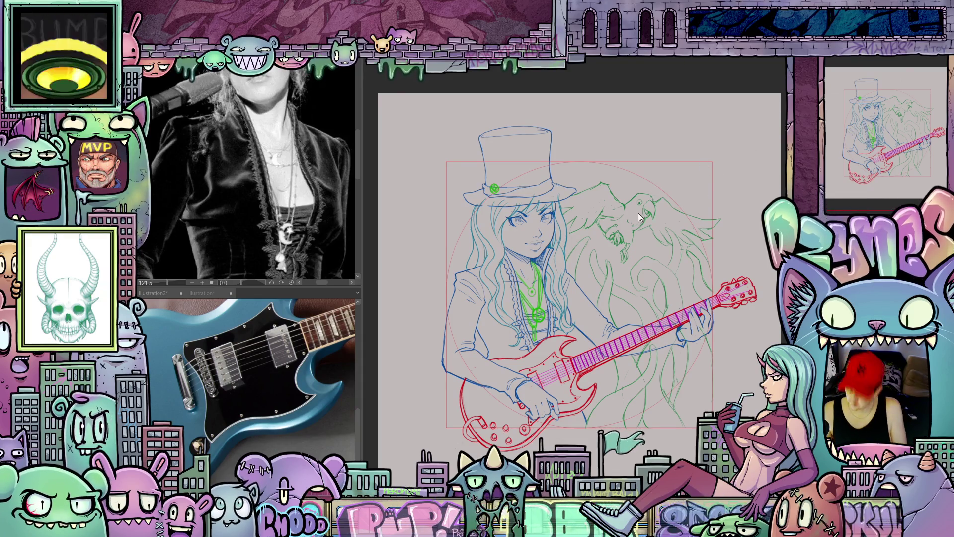
{"action": "scroll", "coordinate": [577, 282], "scroll_direction": "up", "scroll_amount": 2}
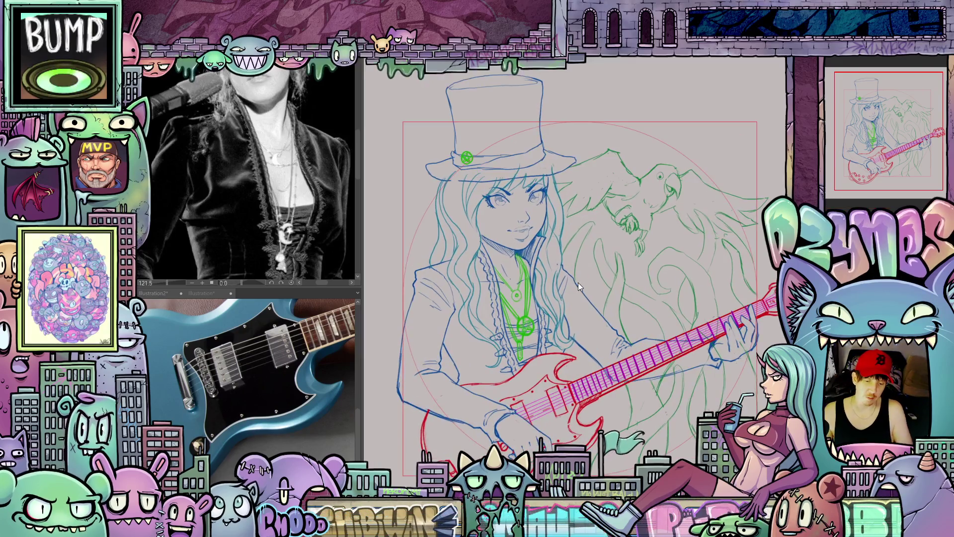
{"action": "scroll", "coordinate": [572, 326], "scroll_direction": "up", "scroll_amount": 1}
{"action": "scroll", "coordinate": [572, 325], "scroll_direction": "up", "scroll_amount": 1}
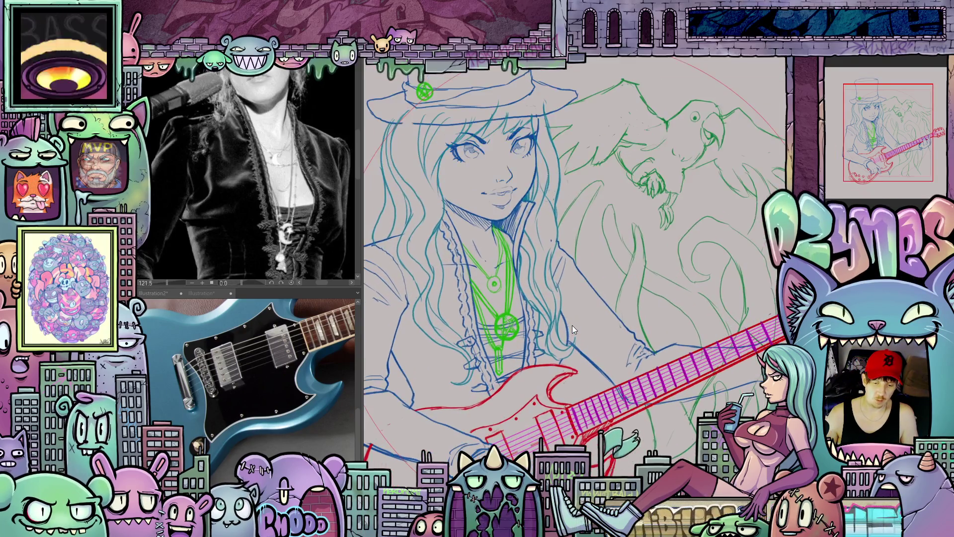